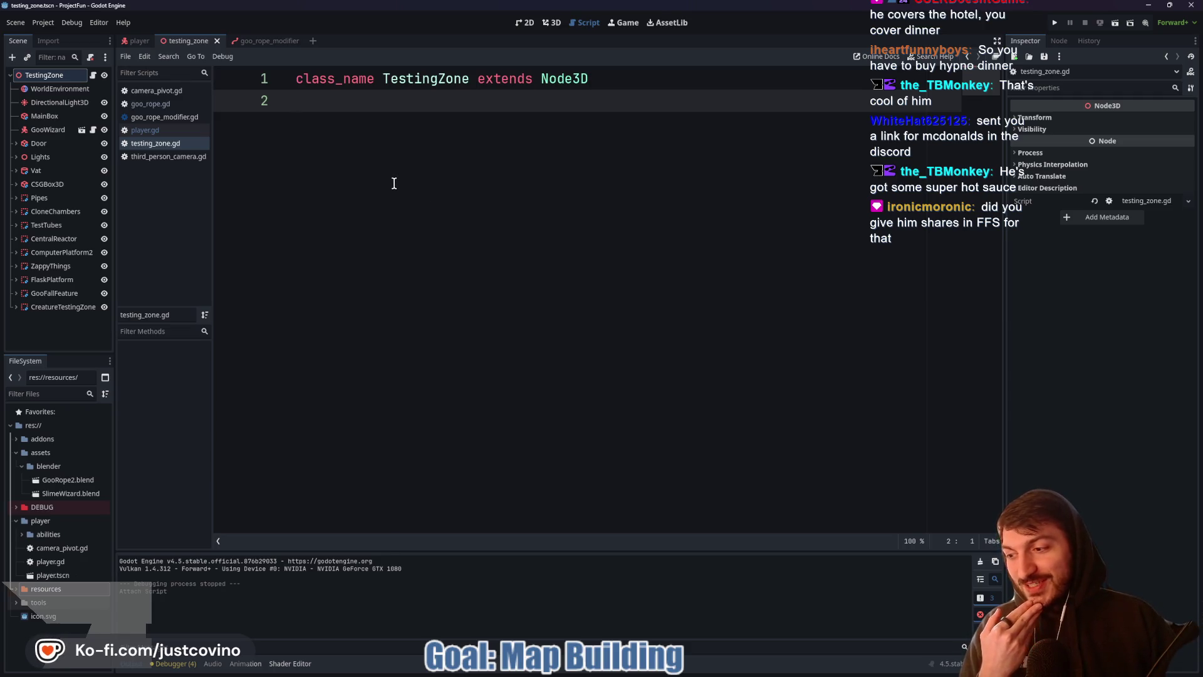
Save the TestingZone scene and leave testing_zone.gd for the 3D viewport
{"action": "key", "text": "ctrl+s"}
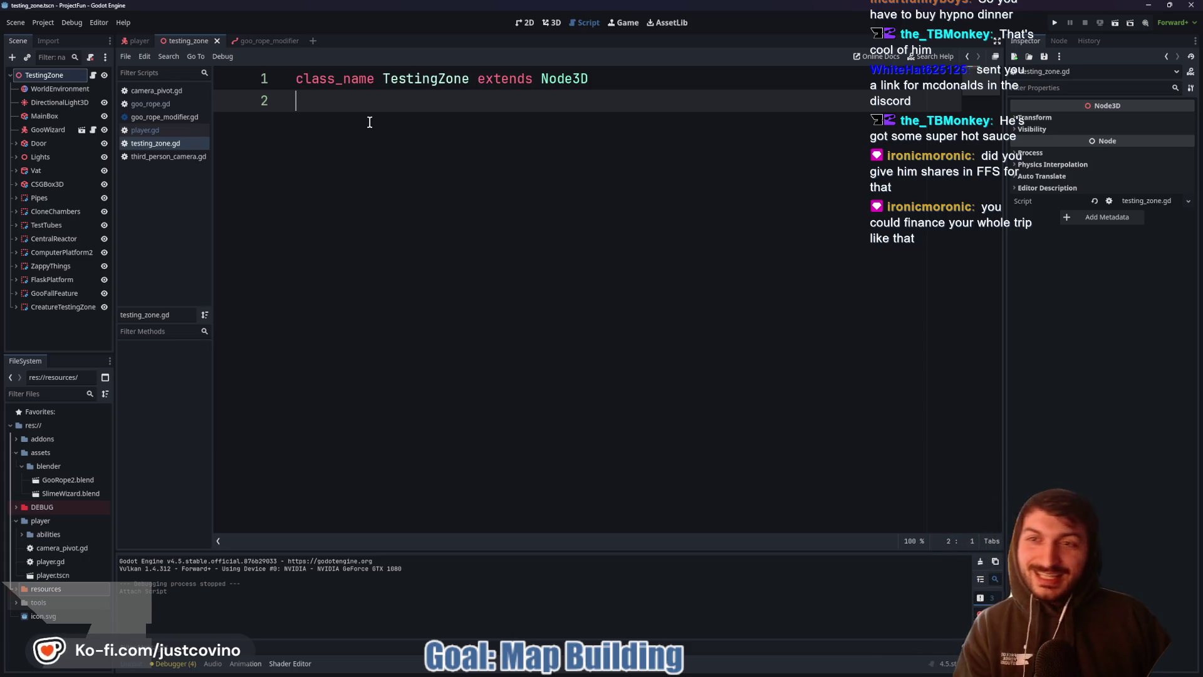
{"action": "key", "text": "ctrl+s"}
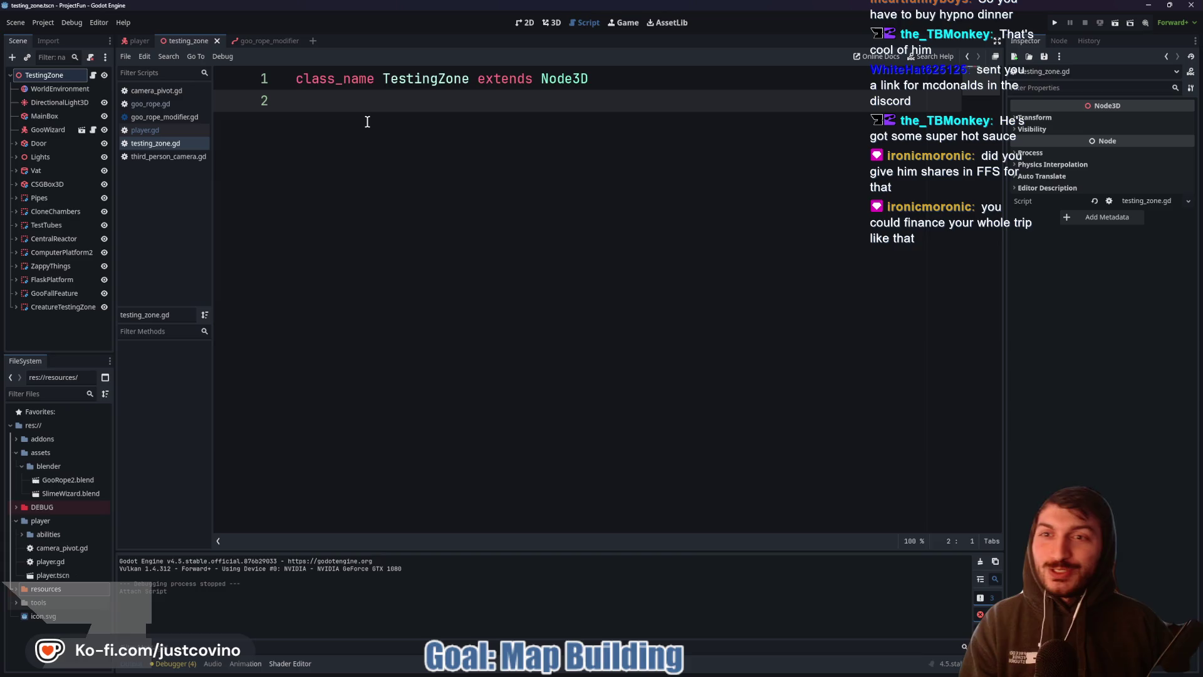
{"action": "left_click", "coordinate": [551, 23]}
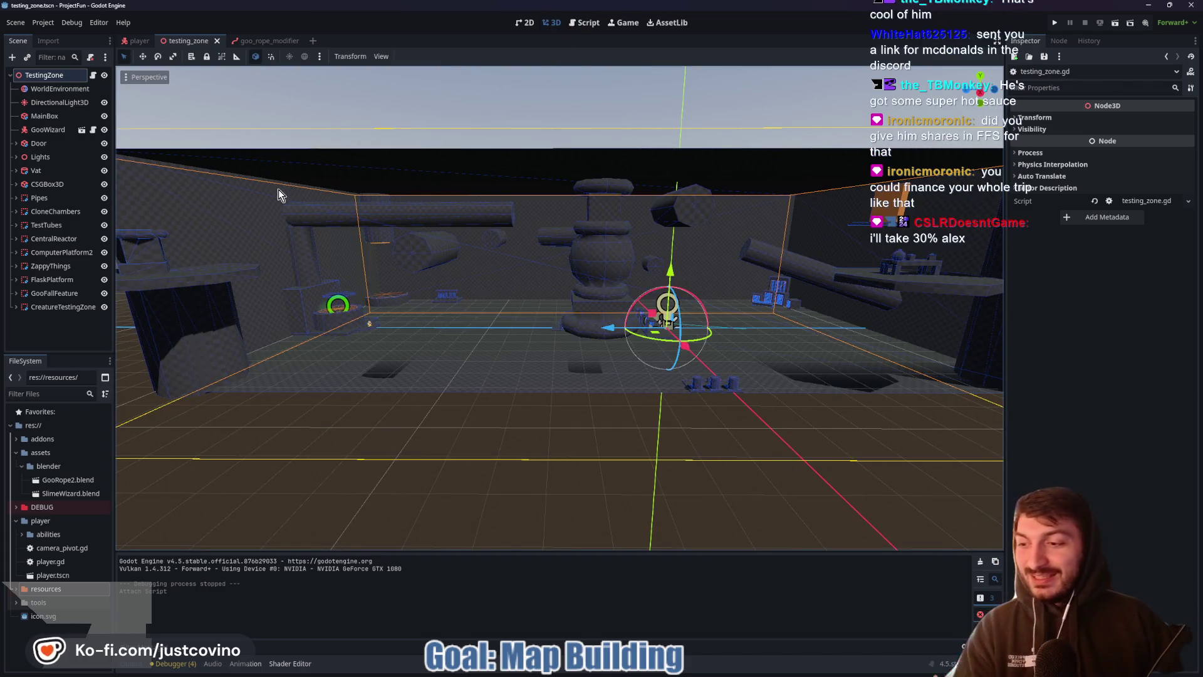
Add a new CSGBox3D node under the TestingZone root
{"action": "left_click", "coordinate": [51, 76]}
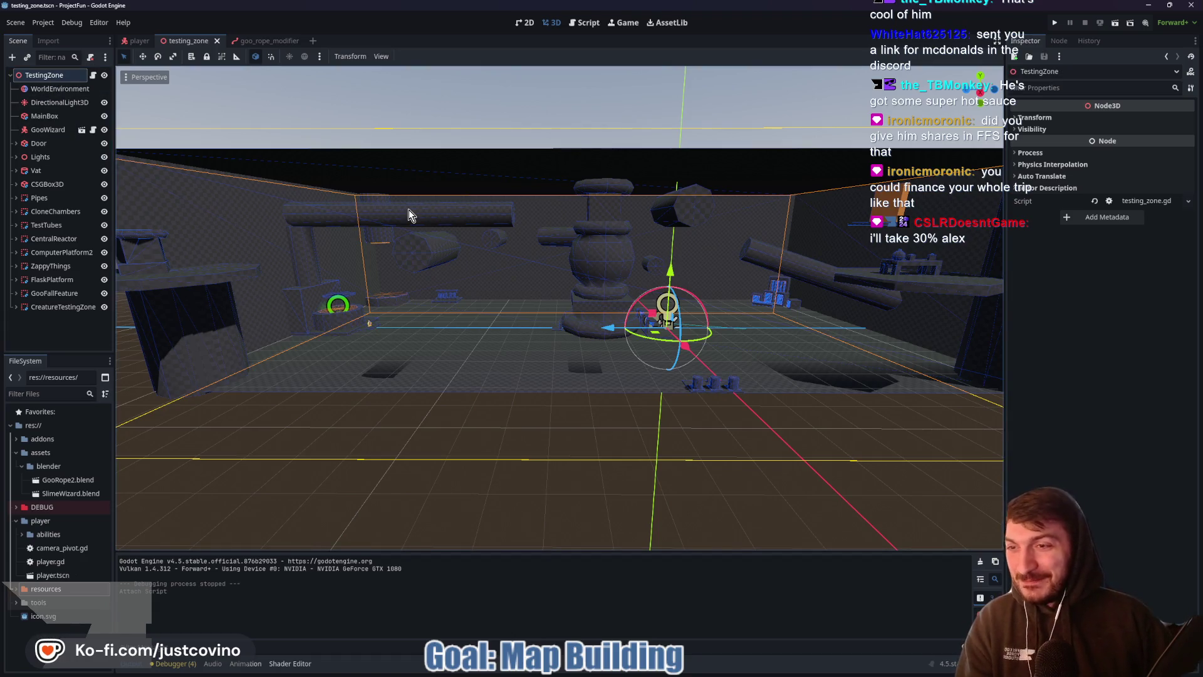
{"action": "key", "text": "ctrl+a"}
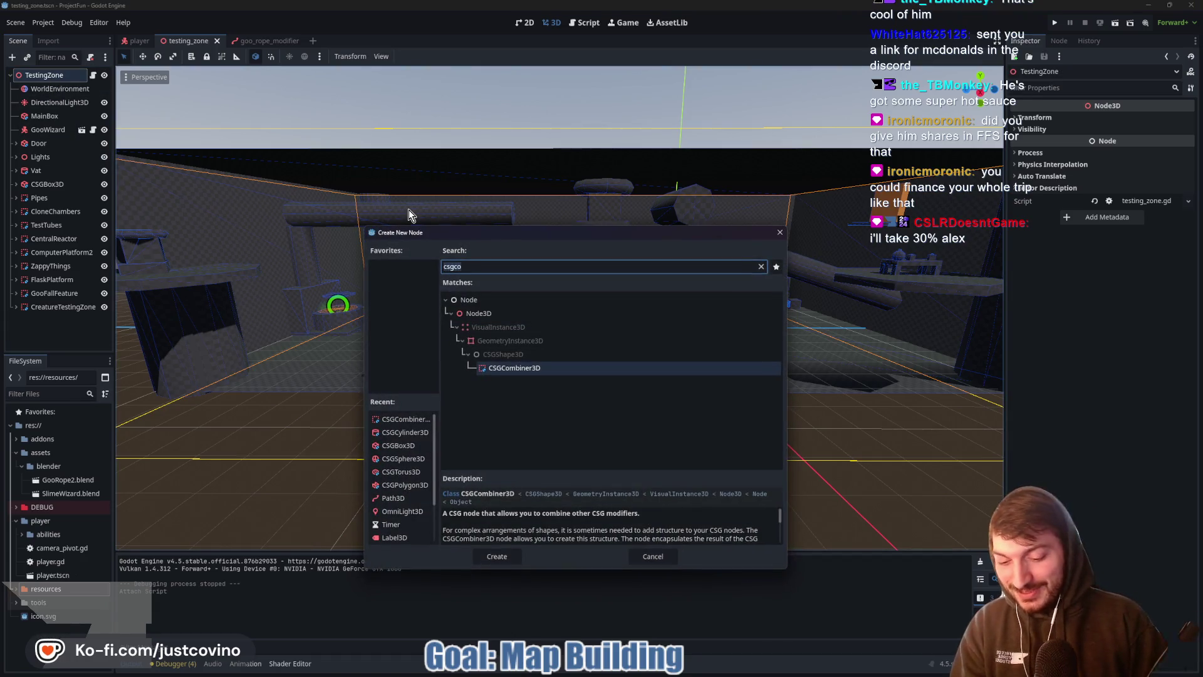
{"action": "type", "text": "csg"}
{"action": "key", "text": "Return"}
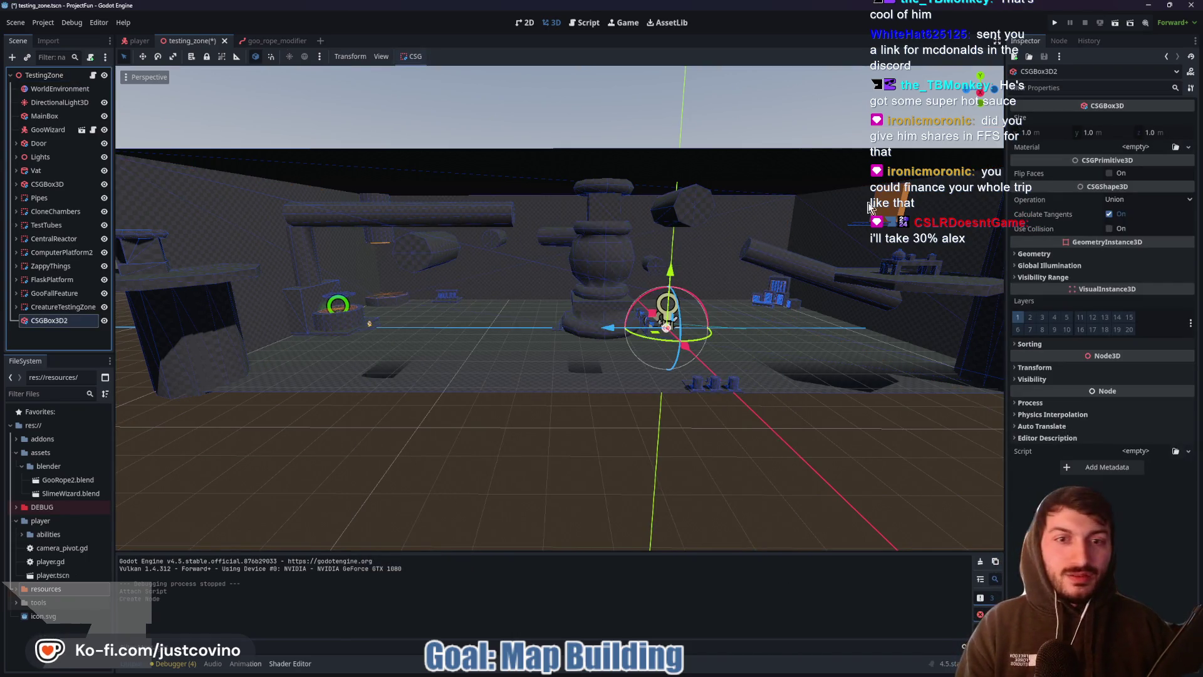
Frame the new box and compare sizes of the existing CSGBox3D, Door and MainBox nodes
{"action": "left_click", "coordinate": [1053, 134]}
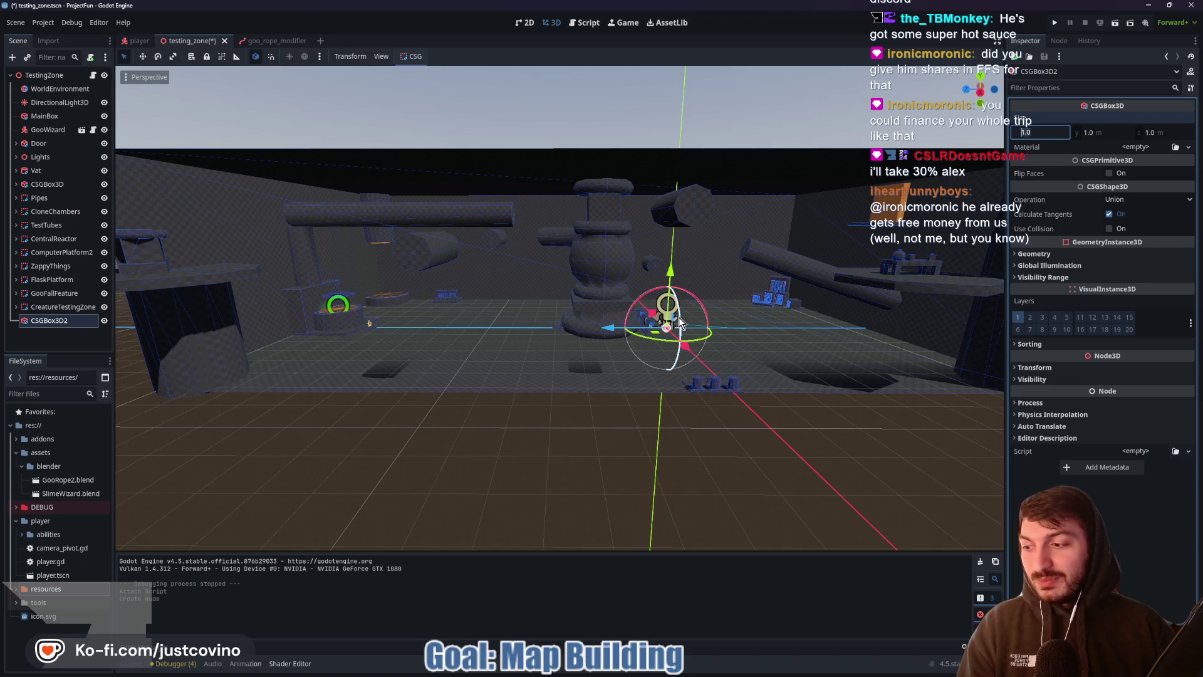
{"action": "type", "text": "f"}
{"action": "mouse_move", "coordinate": [745, 355]}
{"action": "left_mouse_down"}
{"action": "mouse_move", "coordinate": [664, 360]}
{"action": "mouse_move", "coordinate": [682, 370]}
{"action": "left_mouse_up"}
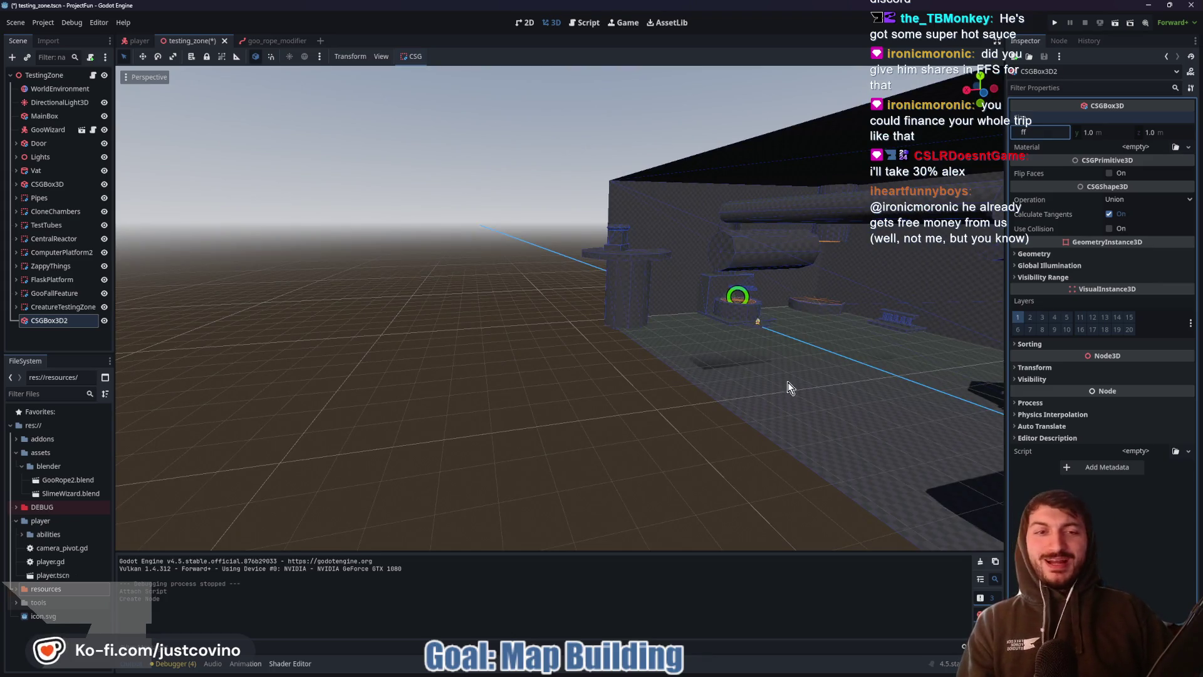
{"action": "key", "text": "Escape"}
{"action": "key", "text": "f"}
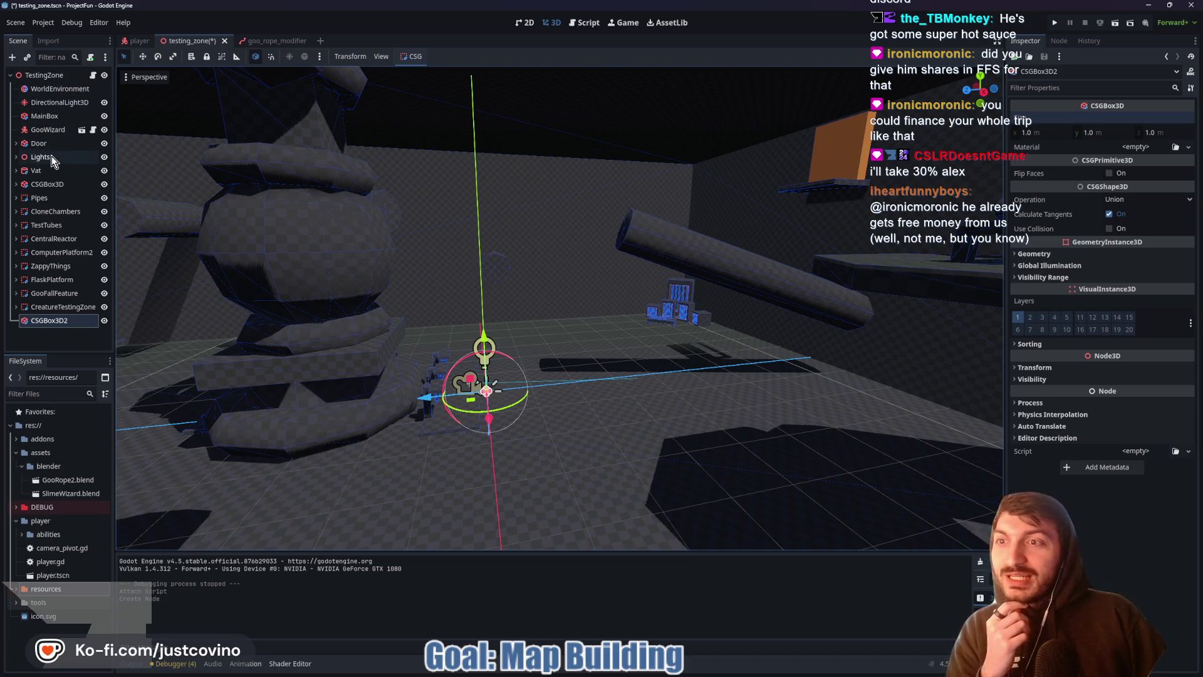
{"action": "left_click", "coordinate": [47, 184]}
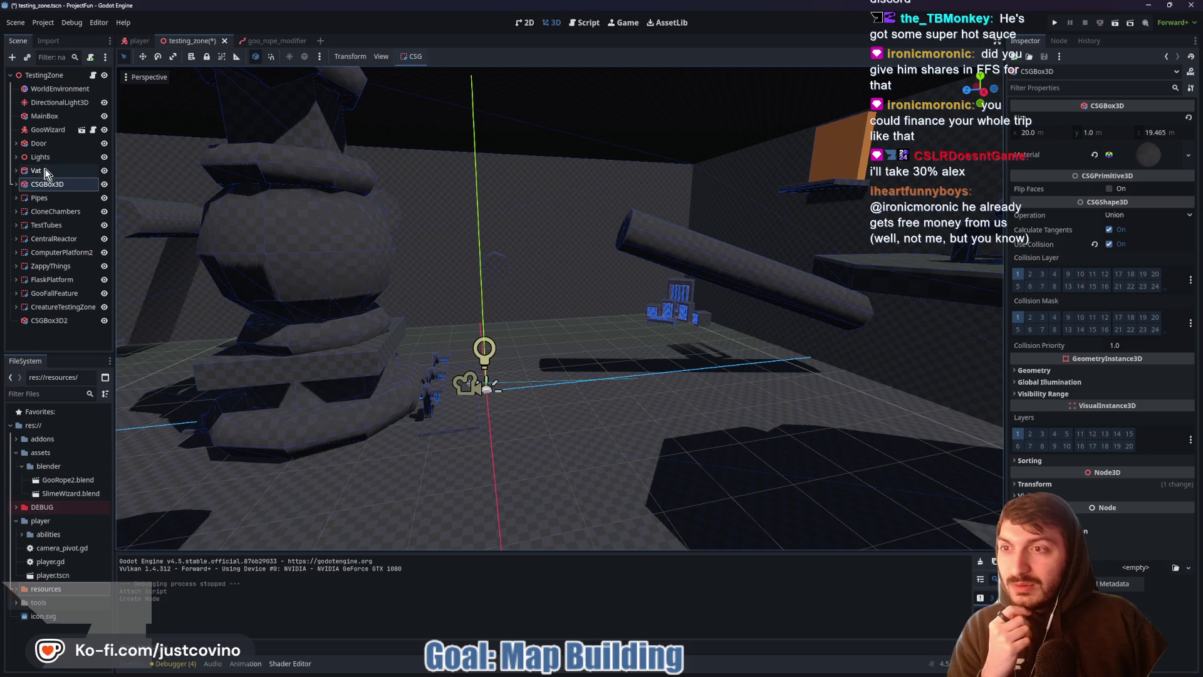
{"action": "left_click", "coordinate": [28, 145]}
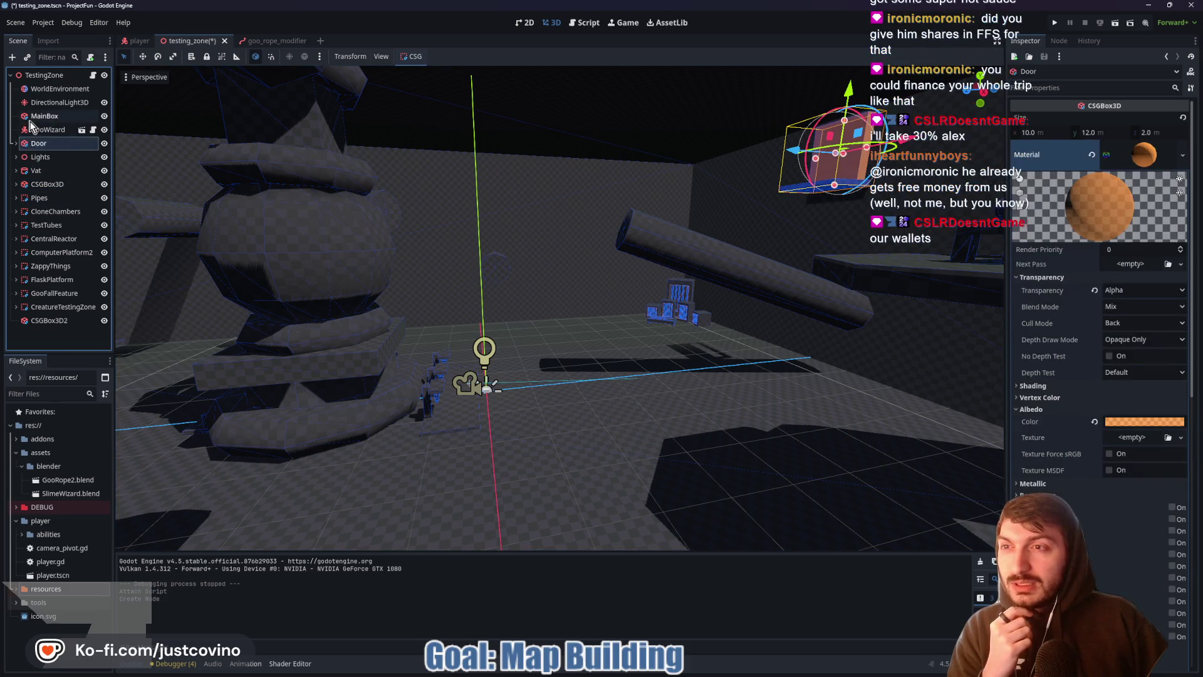
{"action": "left_click", "coordinate": [35, 118]}
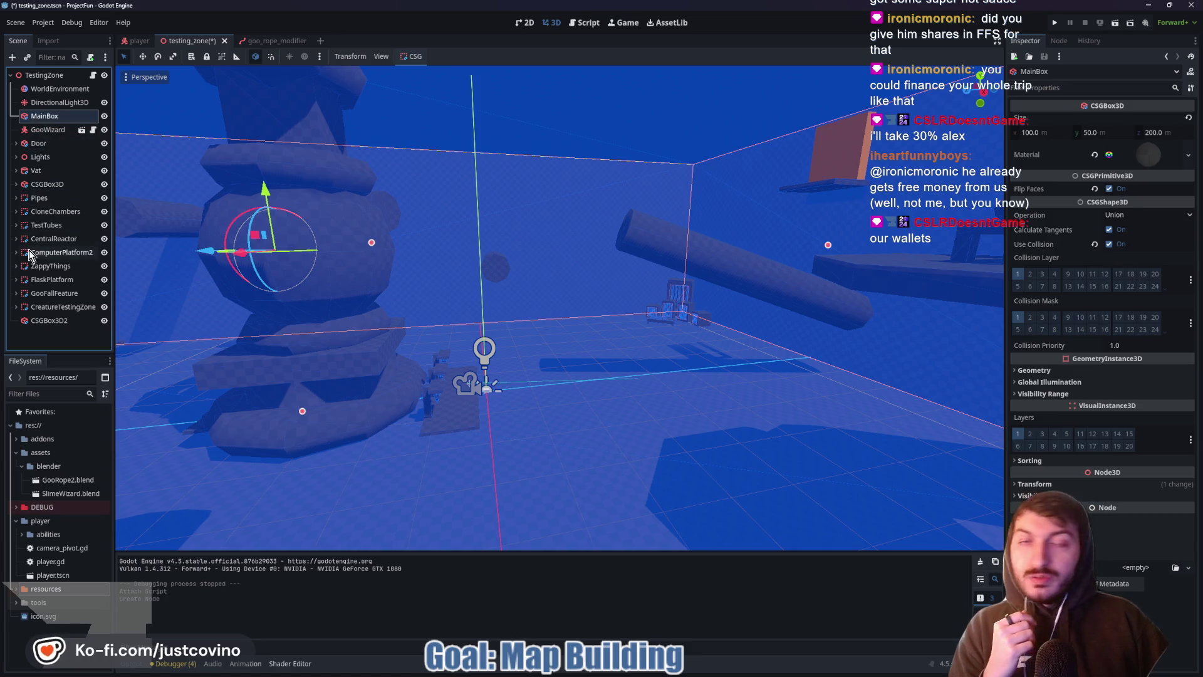
{"action": "left_click", "coordinate": [43, 320]}
Set the CSGBox3D2 size to 100 × 1 × 200 m
{"action": "left_click", "coordinate": [1050, 134]}
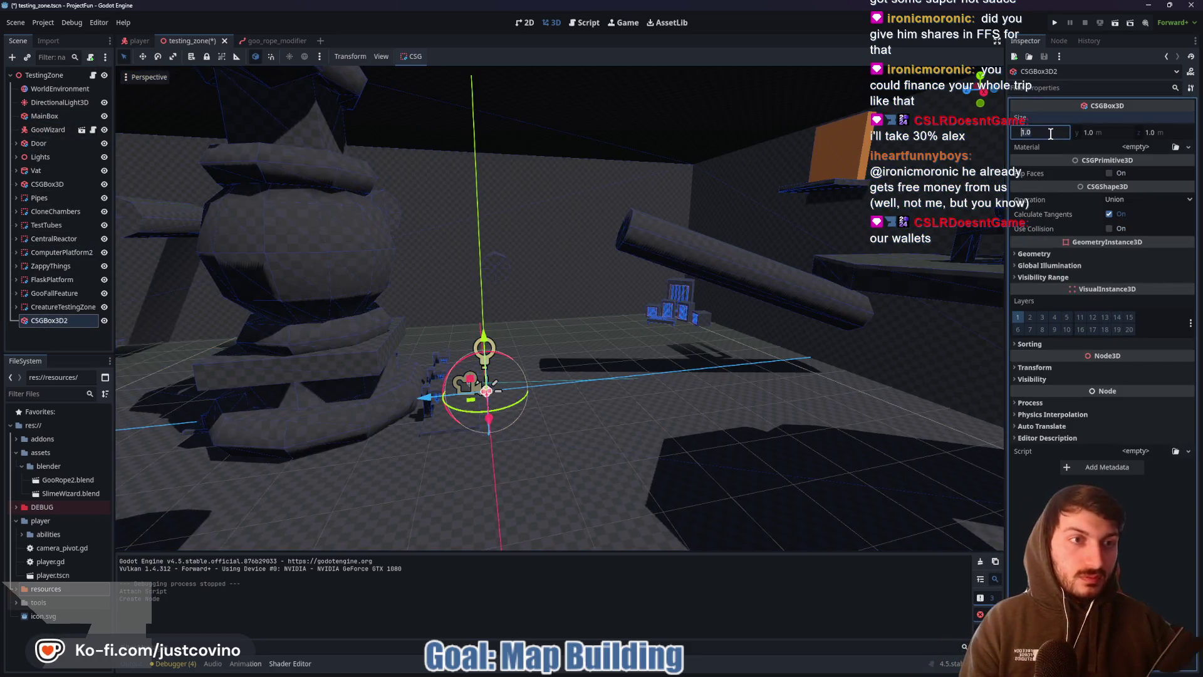
{"action": "key", "text": "Tab"}
{"action": "key", "text": "Tab"}
{"action": "type", "text": "200"}
{"action": "key", "text": "Return"}
{"action": "scroll", "coordinate": [671, 311], "scroll_direction": "up", "scroll_amount": 3}
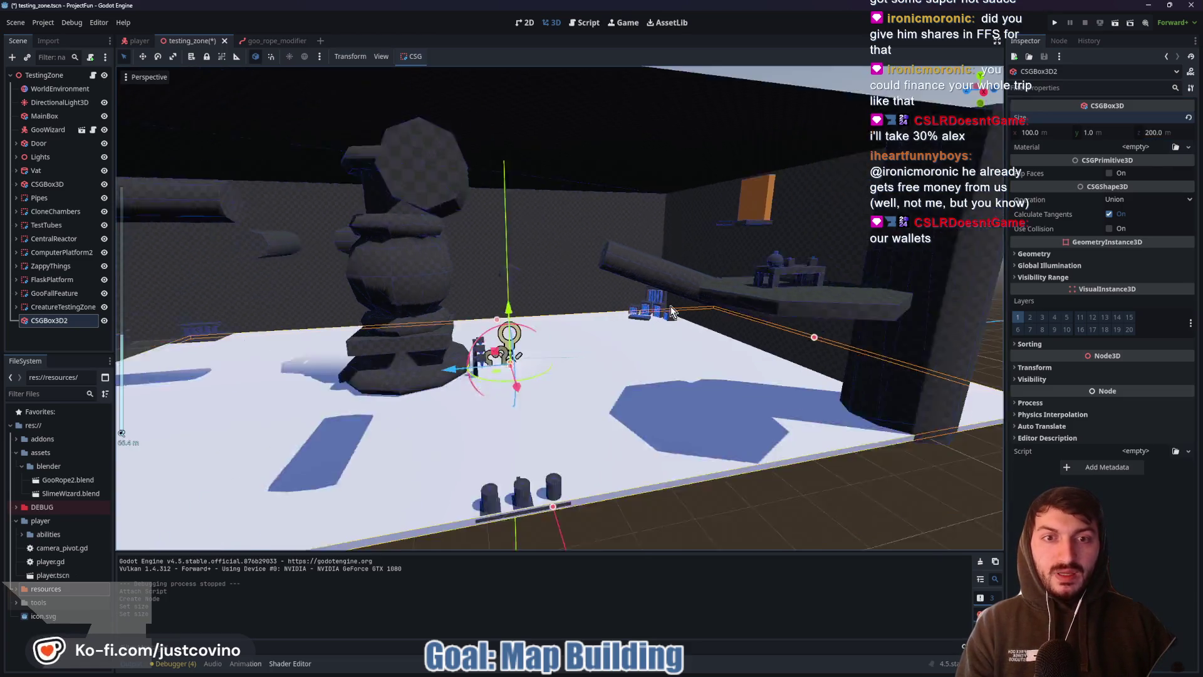
{"action": "scroll", "coordinate": [627, 358], "scroll_direction": "down", "scroll_amount": 2}
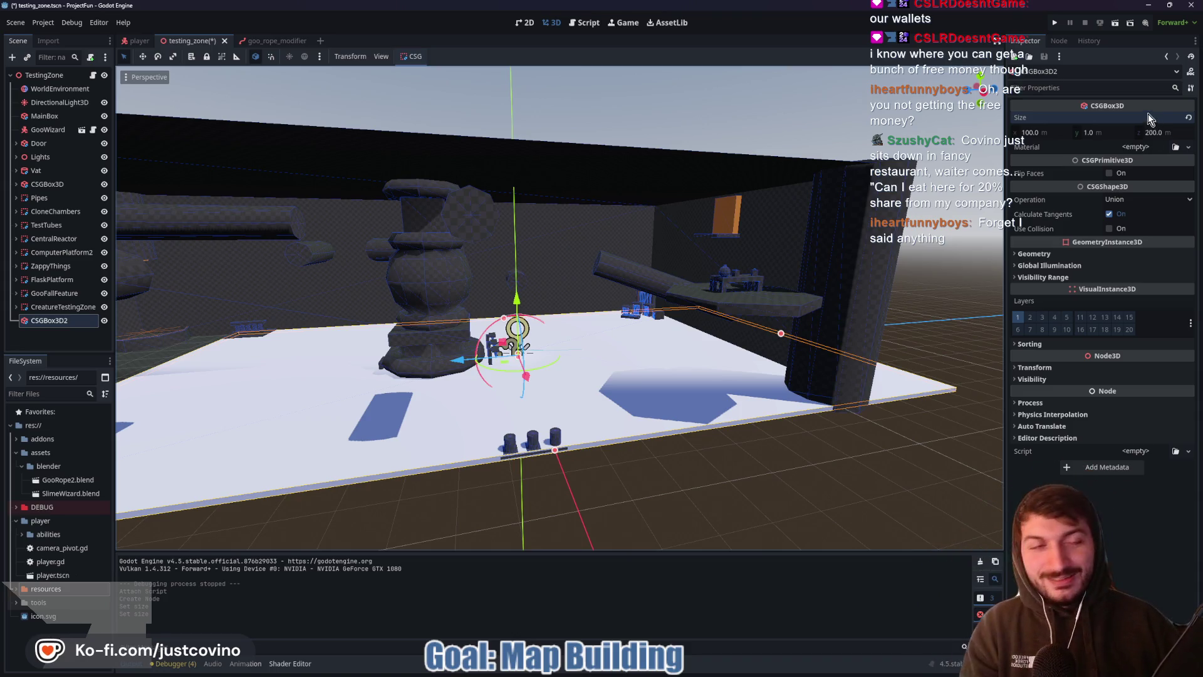
{"action": "left_click", "coordinate": [1146, 147]}
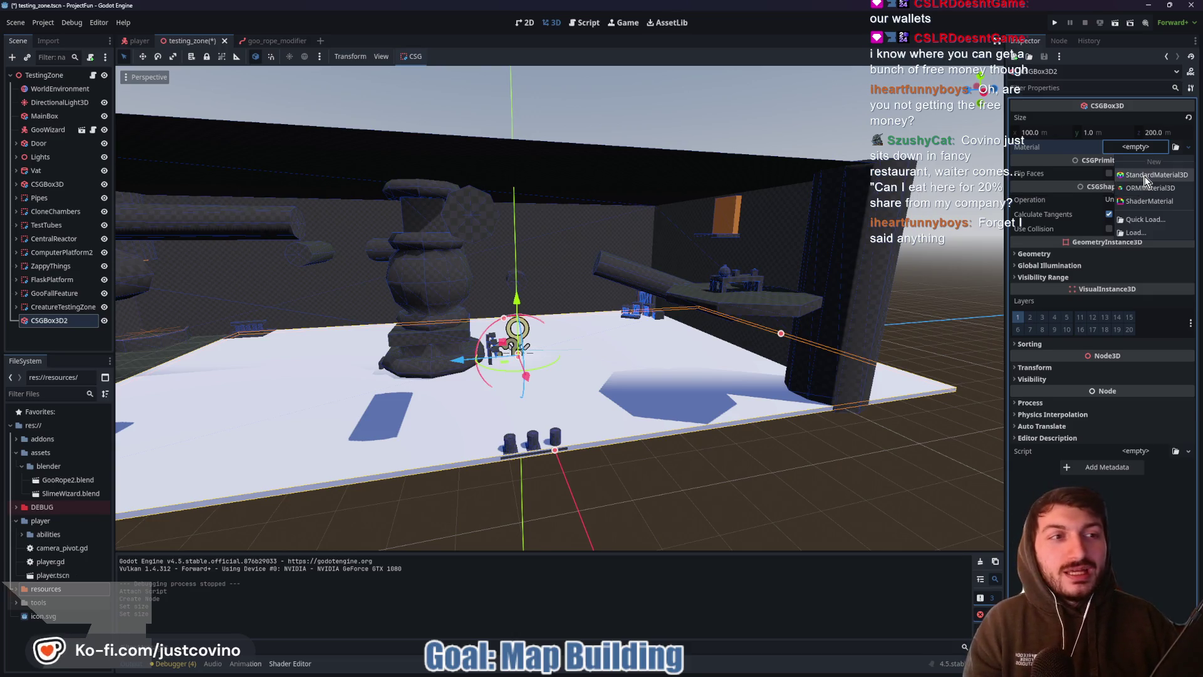
Assign the slab a new StandardMaterial3D with a green albedo (0.16, 0.71, 0.07)
{"action": "left_click", "coordinate": [1145, 175]}
{"action": "left_click", "coordinate": [1144, 164]}
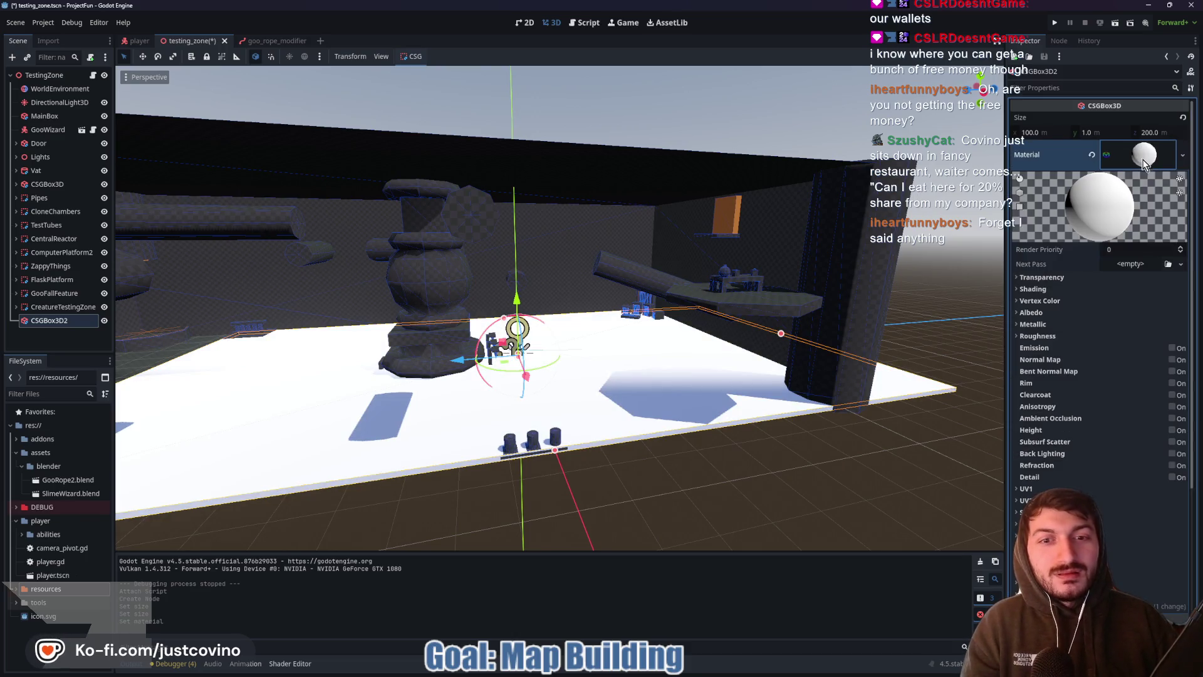
{"action": "left_click", "coordinate": [1063, 313]}
{"action": "left_click", "coordinate": [1136, 325]}
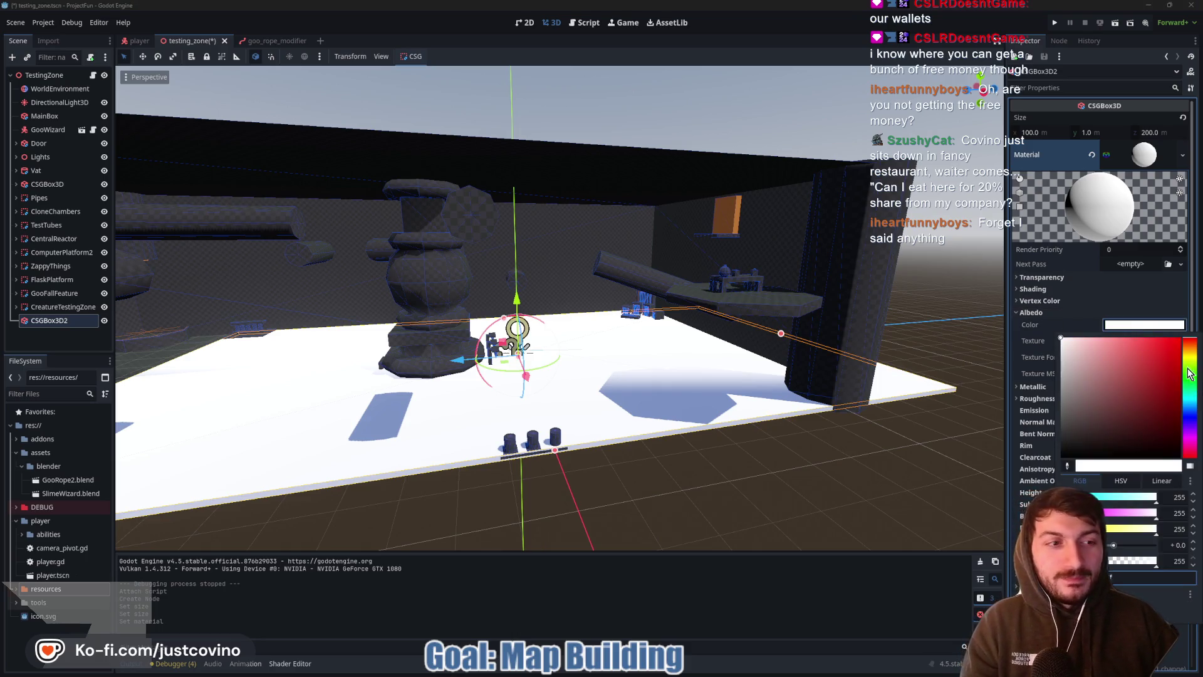
{"action": "left_click", "coordinate": [1164, 371]}
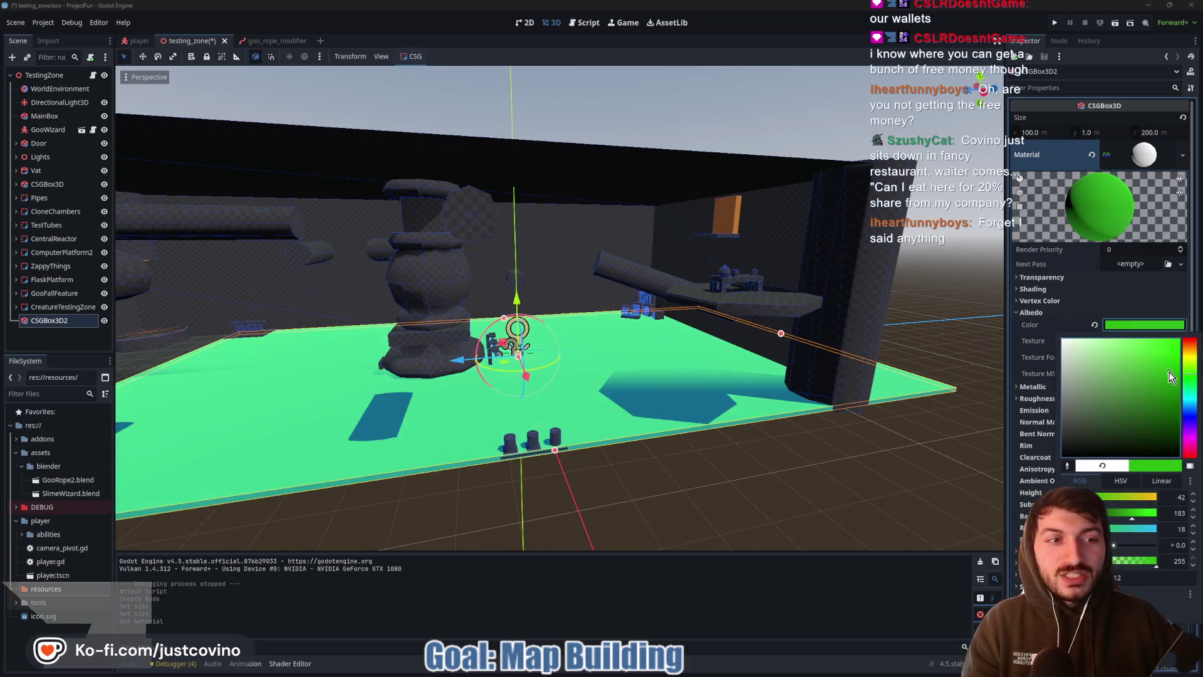
{"action": "left_click", "coordinate": [1156, 324]}
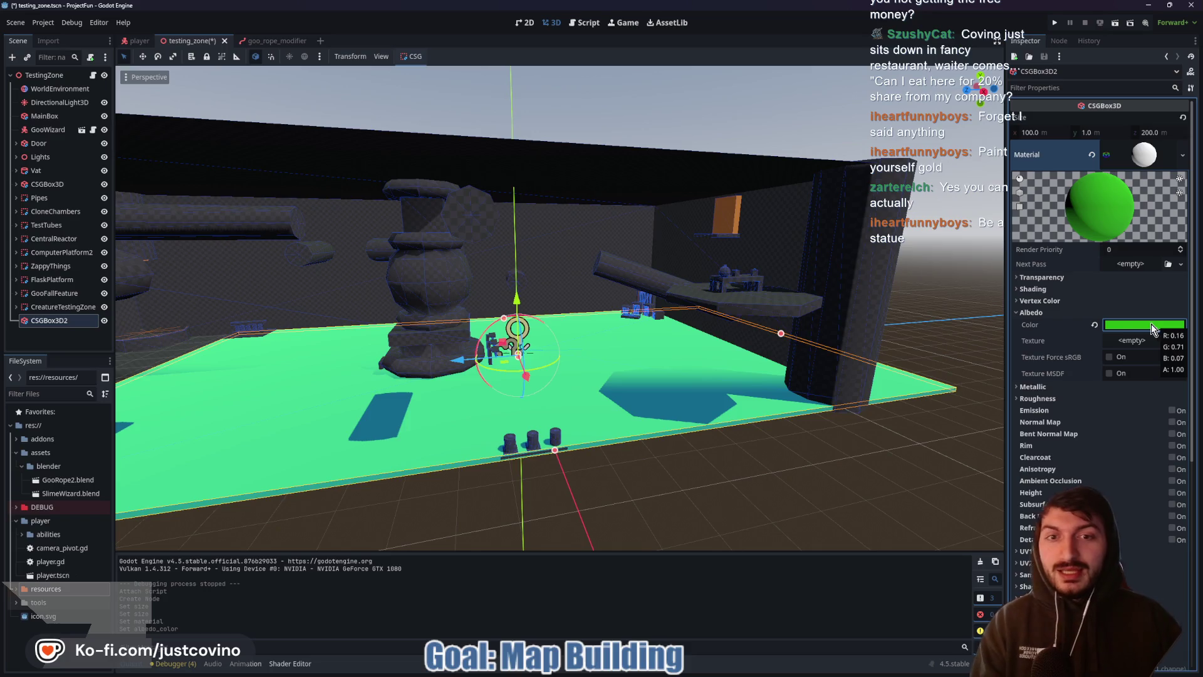
{"action": "scroll", "coordinate": [644, 393], "scroll_direction": "up", "scroll_amount": 5}
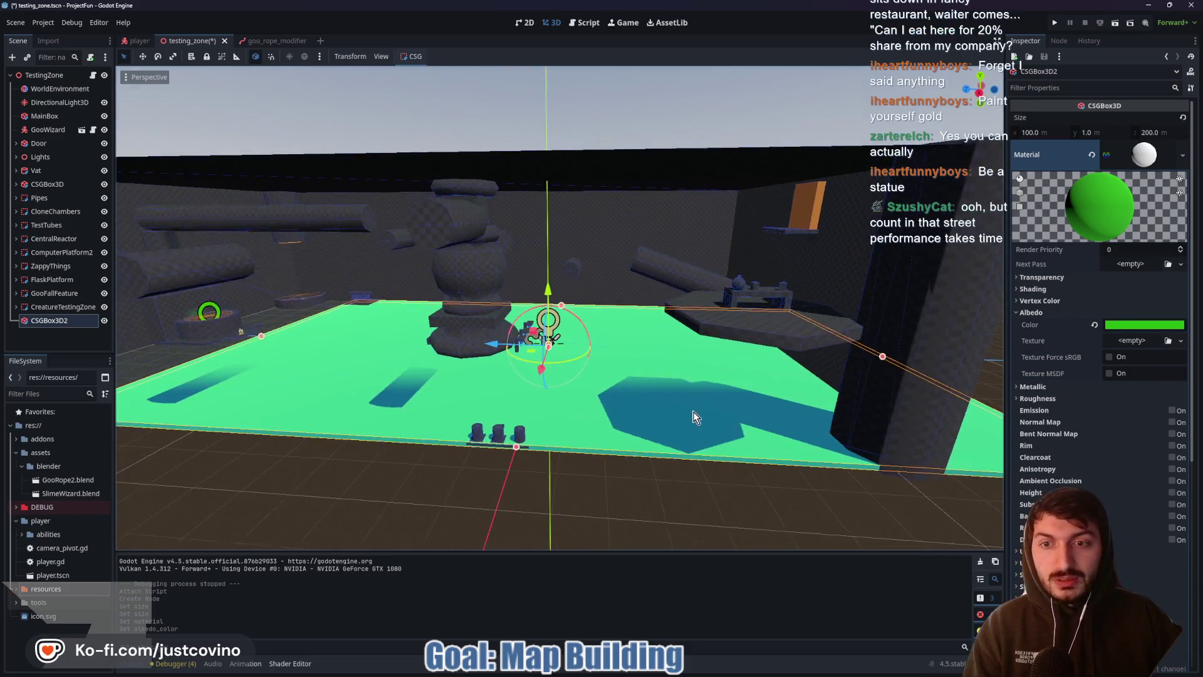
Slide the green slab along its Z axis
{"action": "left_click", "coordinate": [979, 91]}
{"action": "scroll", "coordinate": [664, 335], "scroll_direction": "down", "scroll_amount": 4}
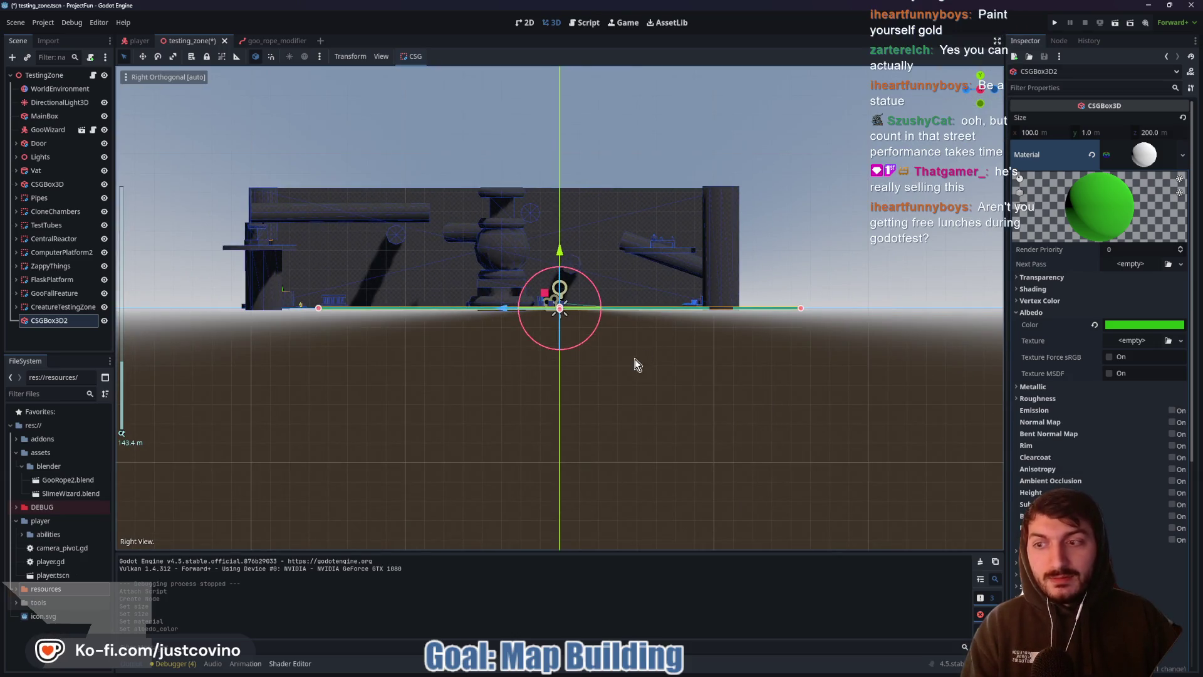
{"action": "left_click_drag", "start_coordinate": [522, 380], "coordinate": [536, 415]}
{"action": "left_click_drag", "start_coordinate": [495, 312], "coordinate": [426, 316]}
{"action": "key", "text": "f"}
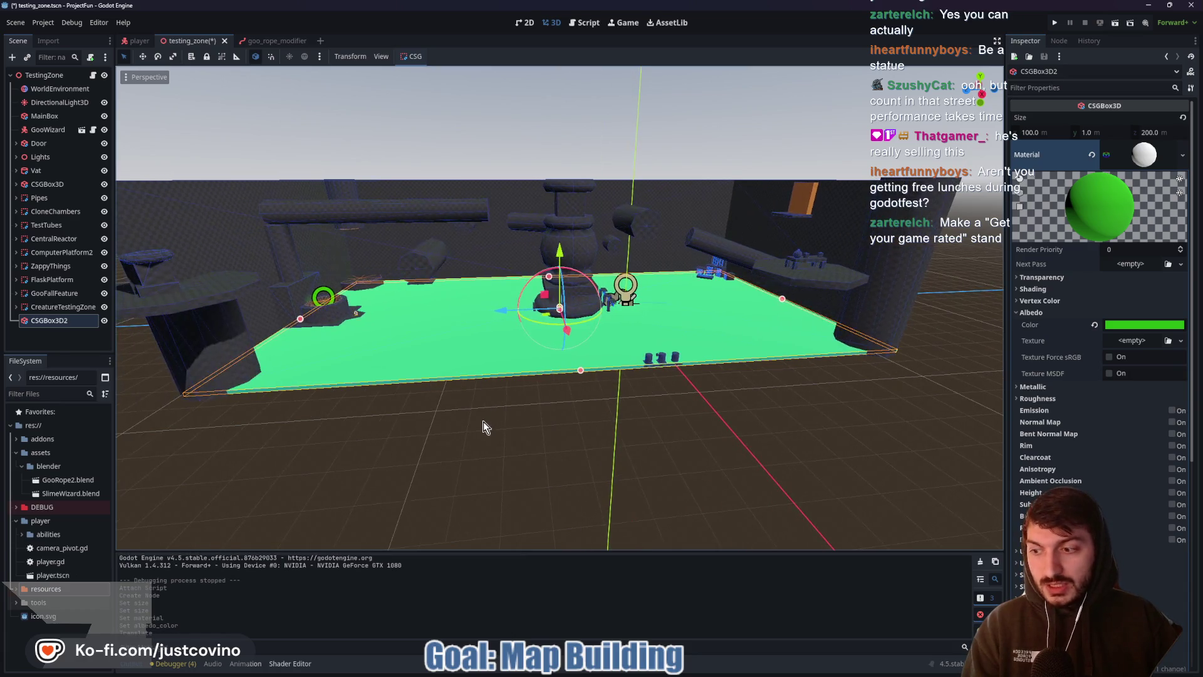
Lower the slab about 0.55 m to sit beneath the existing floor, and save
{"action": "mouse_move", "coordinate": [506, 420]}
{"action": "left_mouse_down"}
{"action": "mouse_move", "coordinate": [531, 426]}
{"action": "mouse_move", "coordinate": [567, 410]}
{"action": "mouse_move", "coordinate": [545, 381]}
{"action": "mouse_move", "coordinate": [501, 420]}
{"action": "left_mouse_up"}
{"action": "left_click_drag", "start_coordinate": [563, 252], "coordinate": [561, 265]}
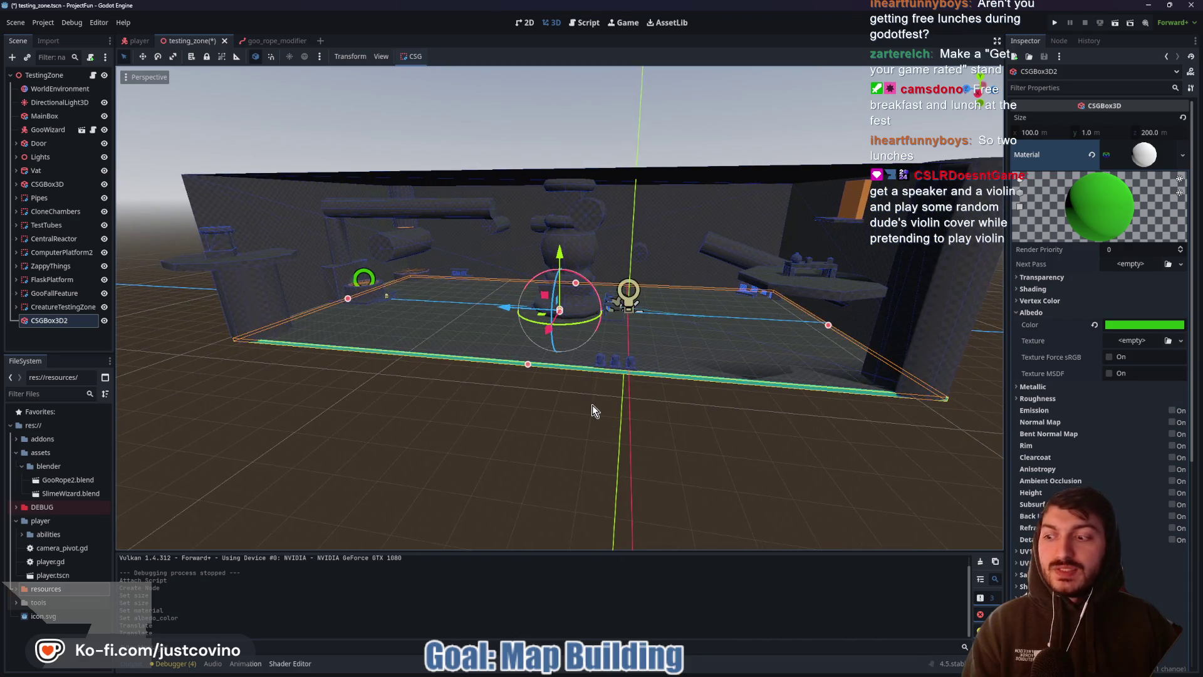
{"action": "key", "text": "ctrl+s"}
{"action": "left_click_drag", "start_coordinate": [549, 396], "coordinate": [595, 379]}
{"action": "double_click", "coordinate": [67, 322]}
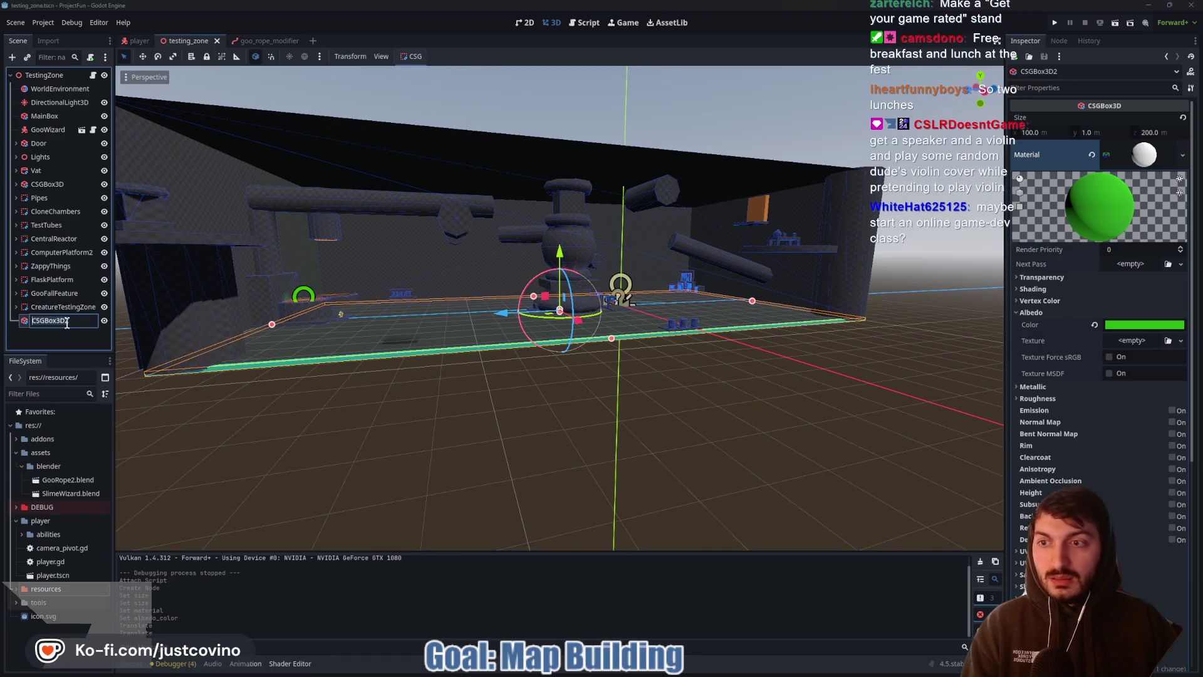
Rename the CSGBox3D2 node to GooFill
{"action": "type", "text": "GooFil"}
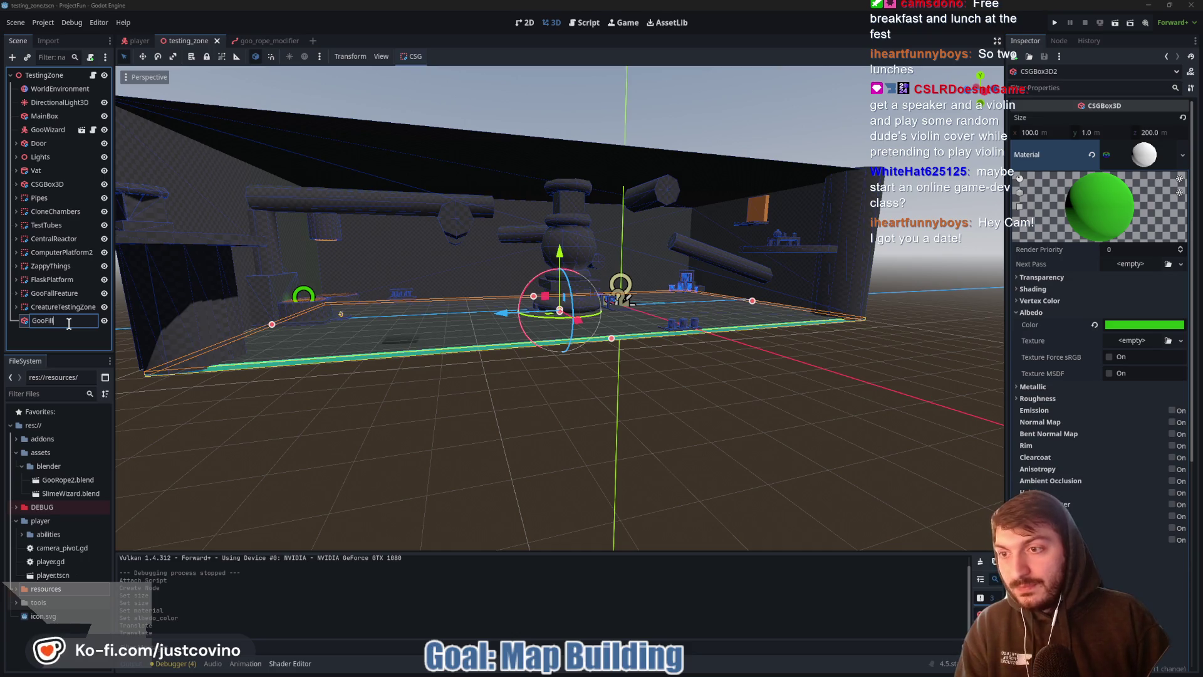
{"action": "type", "text": "l"}
{"action": "key", "text": "Return"}
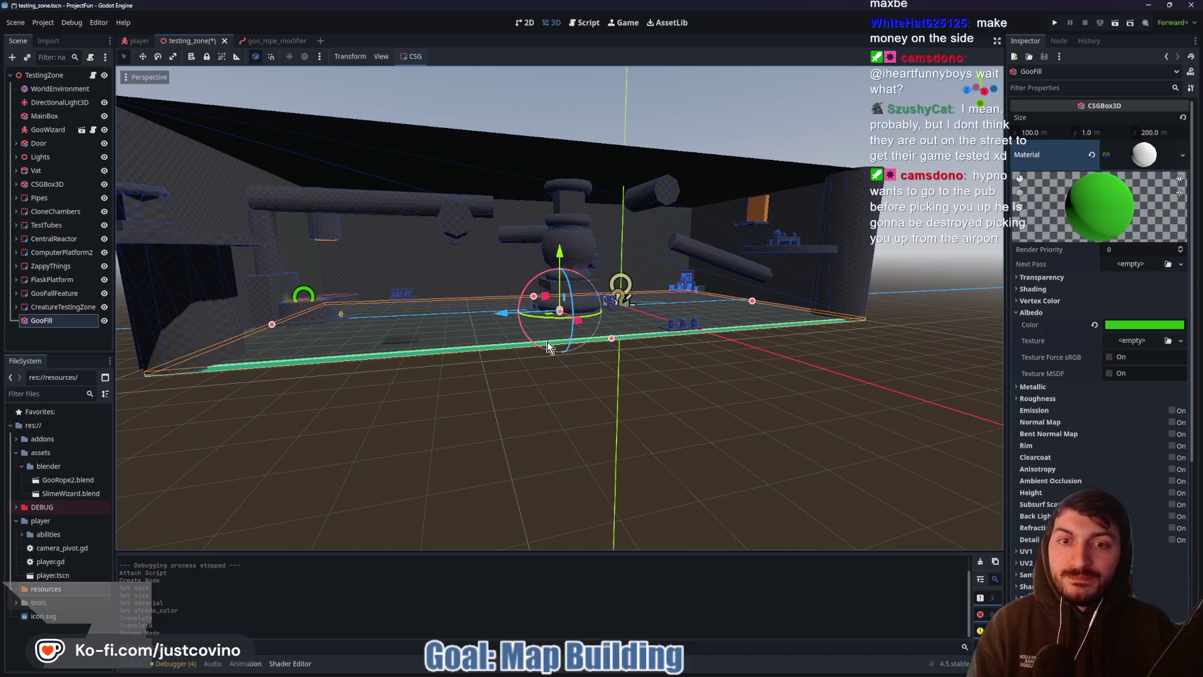
{"action": "left_click_drag", "start_coordinate": [647, 394], "coordinate": [625, 361]}
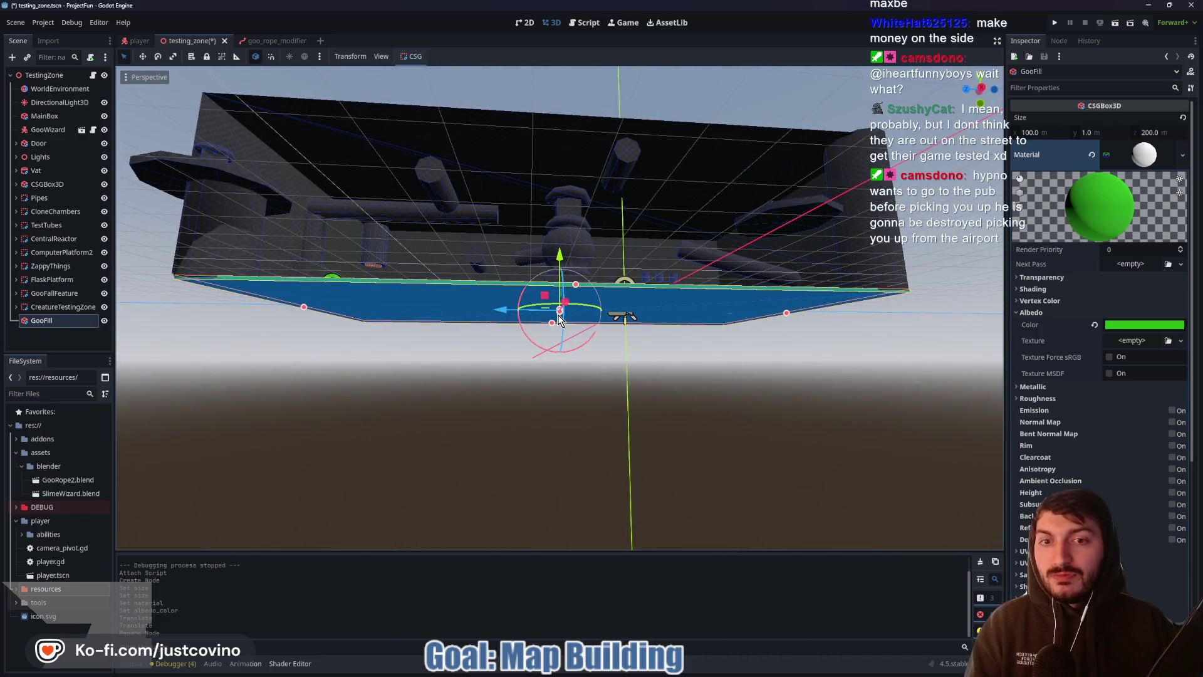
{"action": "left_click_drag", "start_coordinate": [558, 315], "coordinate": [581, 486]}
{"action": "key", "text": "ctrl+s"}
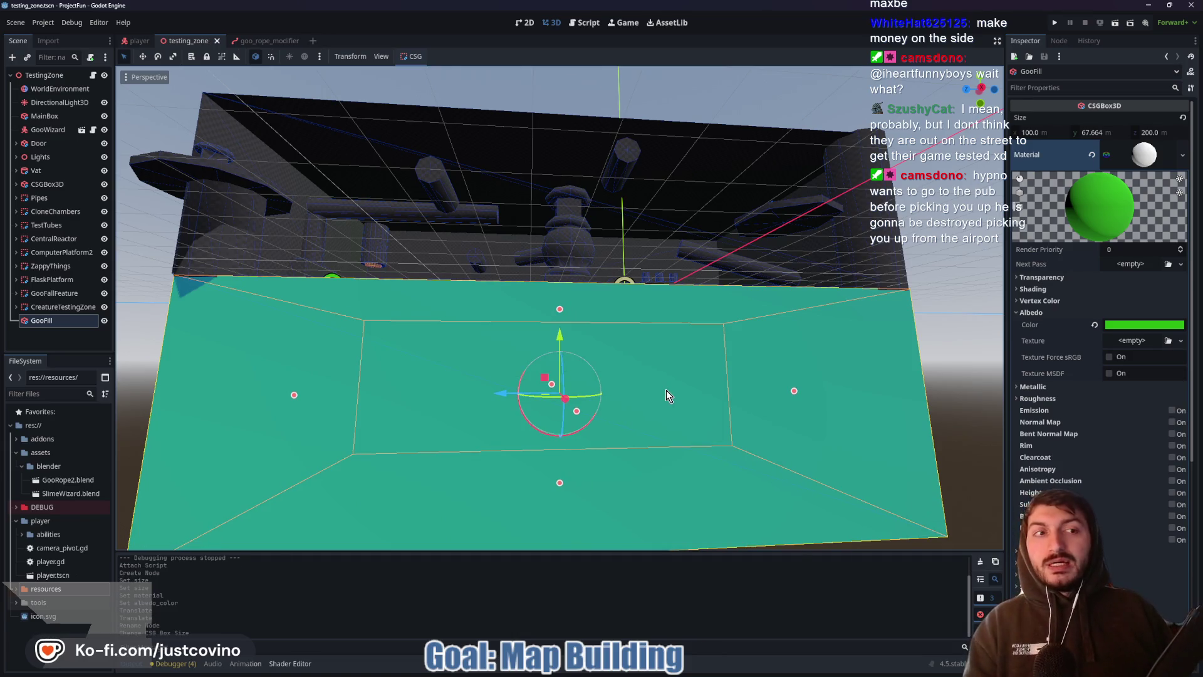
{"action": "left_click", "coordinate": [1128, 155]}
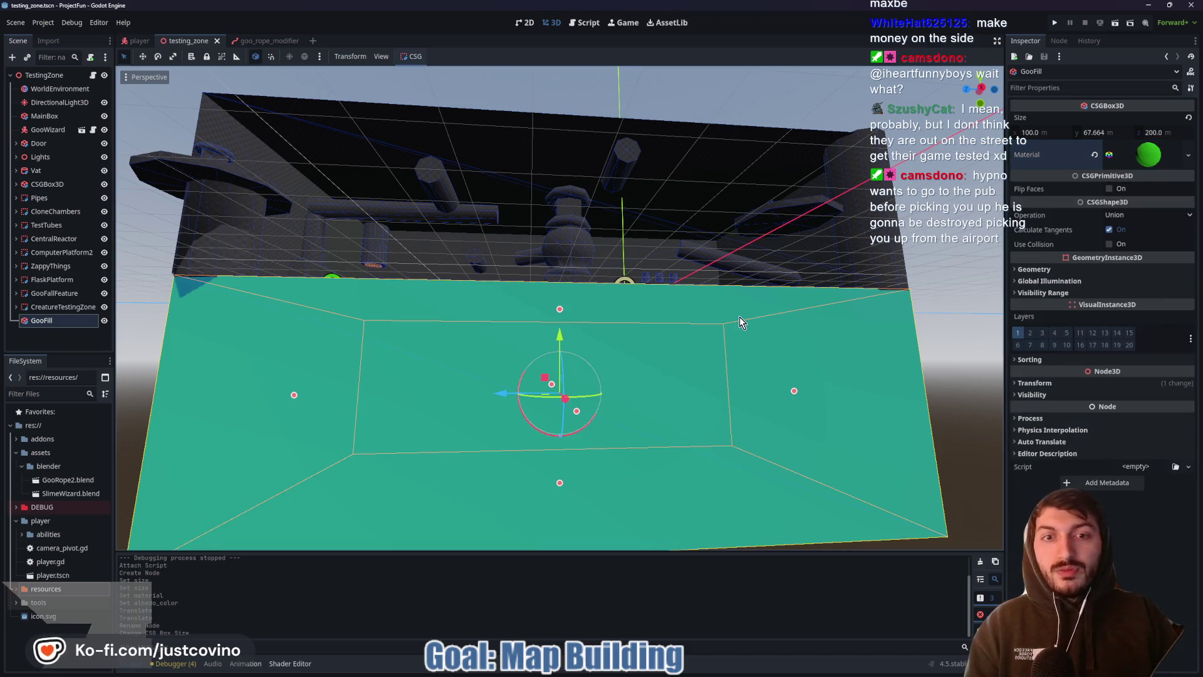
{"action": "scroll", "coordinate": [806, 290], "scroll_direction": "down", "scroll_amount": 6}
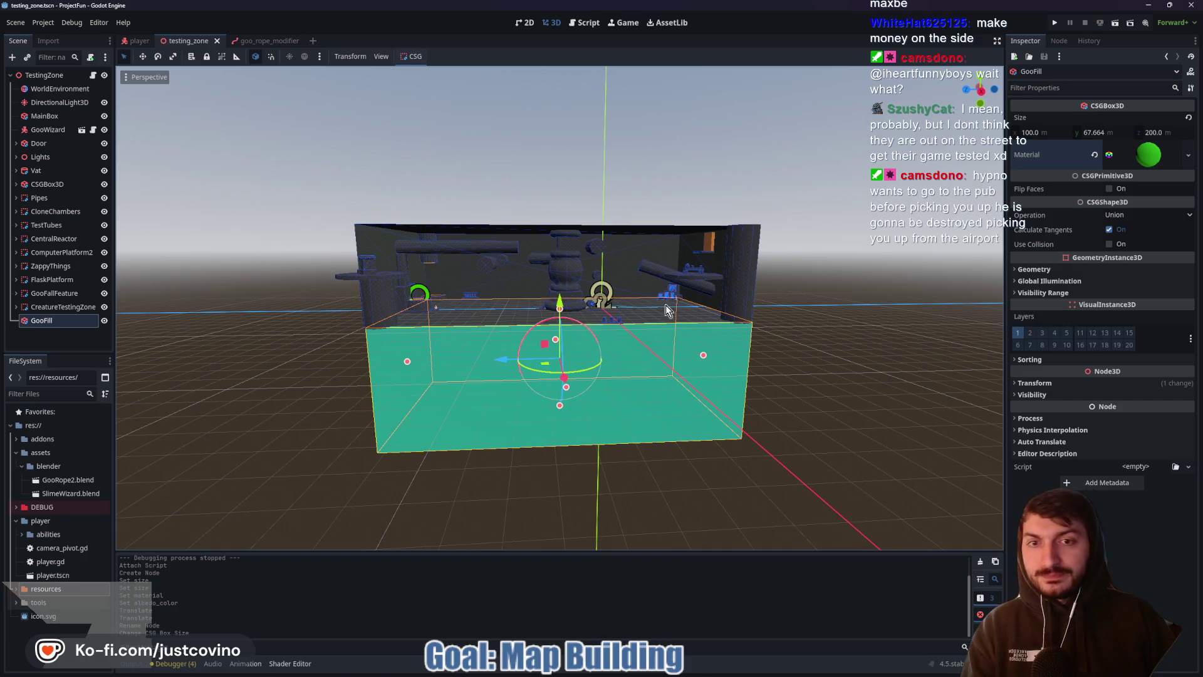
{"action": "scroll", "coordinate": [639, 341], "scroll_direction": "up", "scroll_amount": 5}
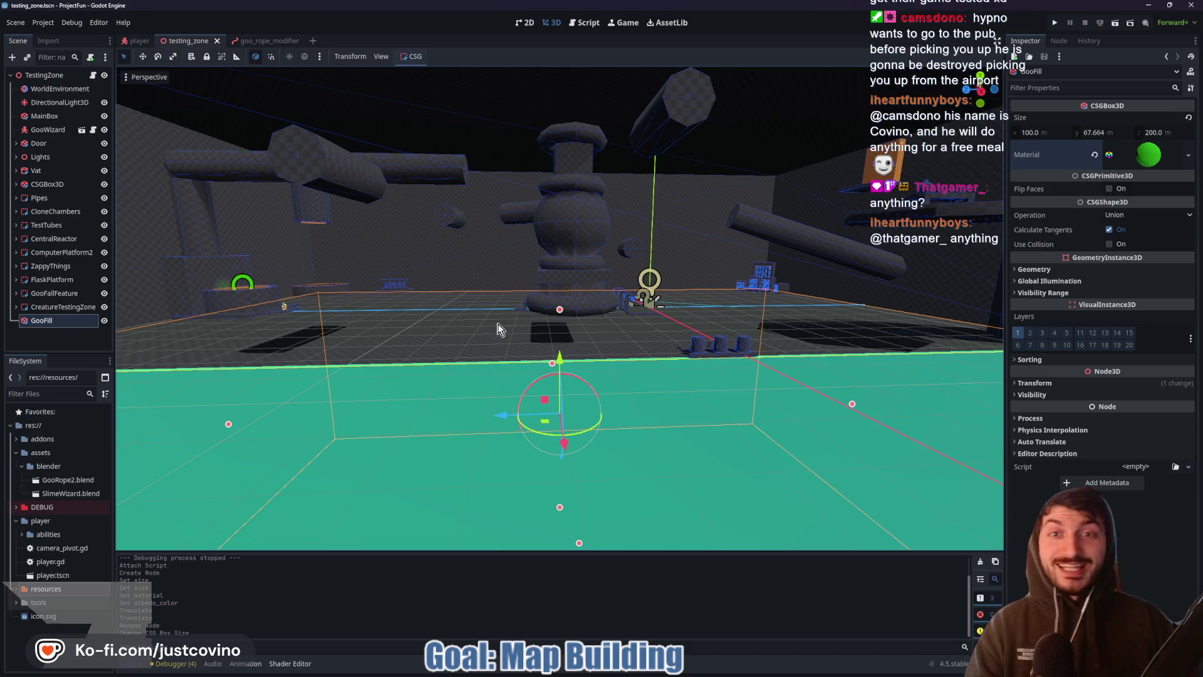
{"action": "right_click", "coordinate": [513, 338]}
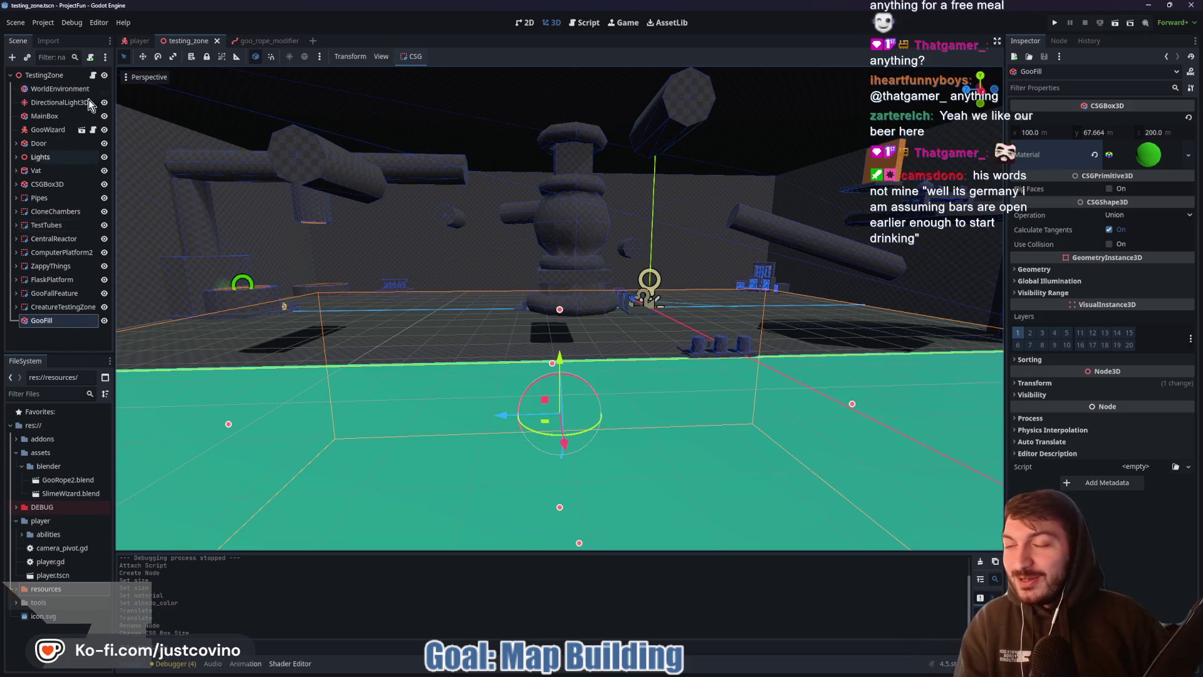
Mark GooFill as Access as Unique Name and open testing_zone.gd
{"action": "right_click", "coordinate": [63, 325]}
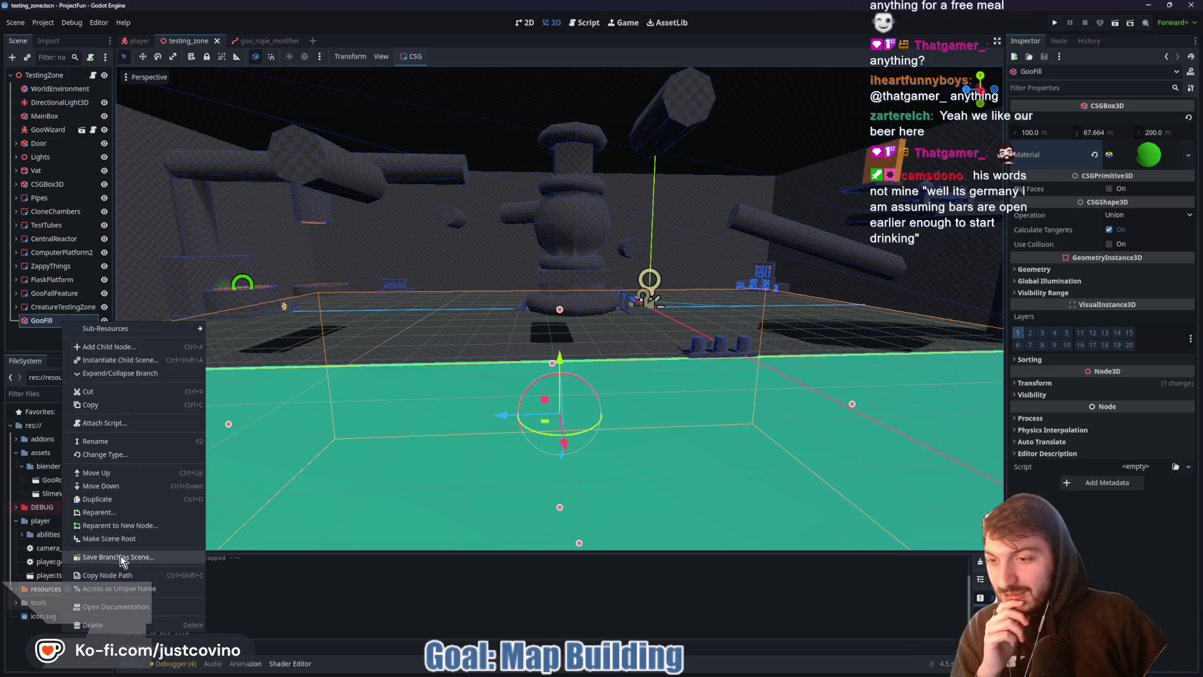
{"action": "left_click", "coordinate": [125, 589]}
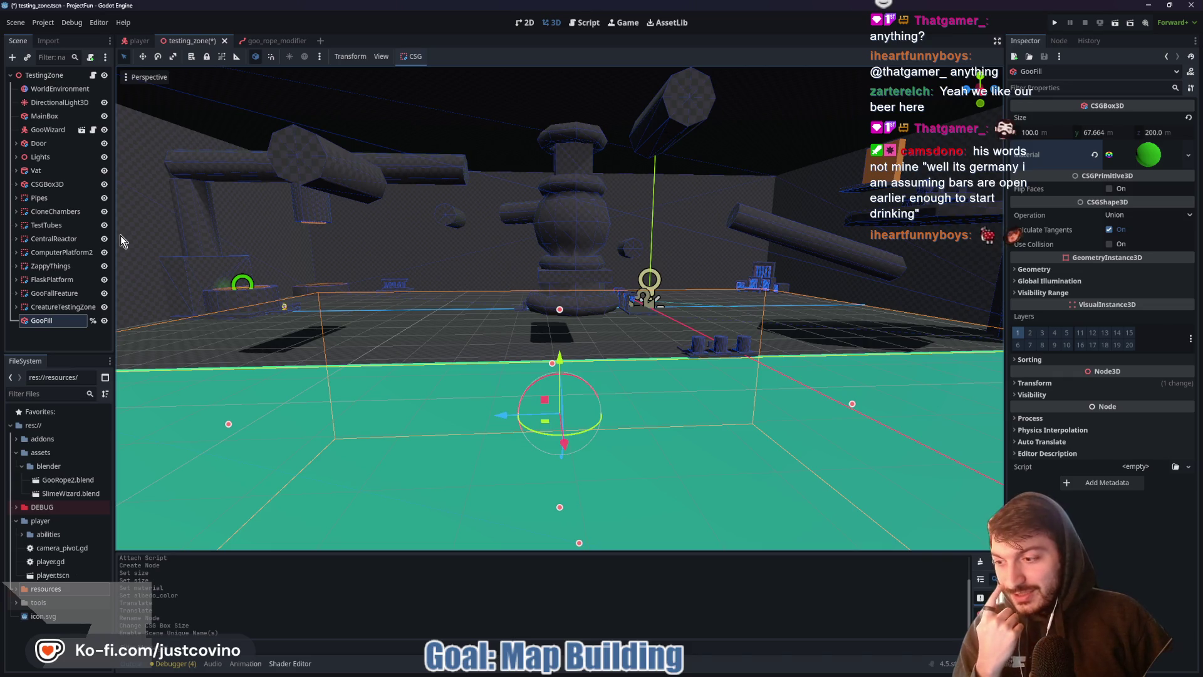
{"action": "left_click", "coordinate": [94, 75]}
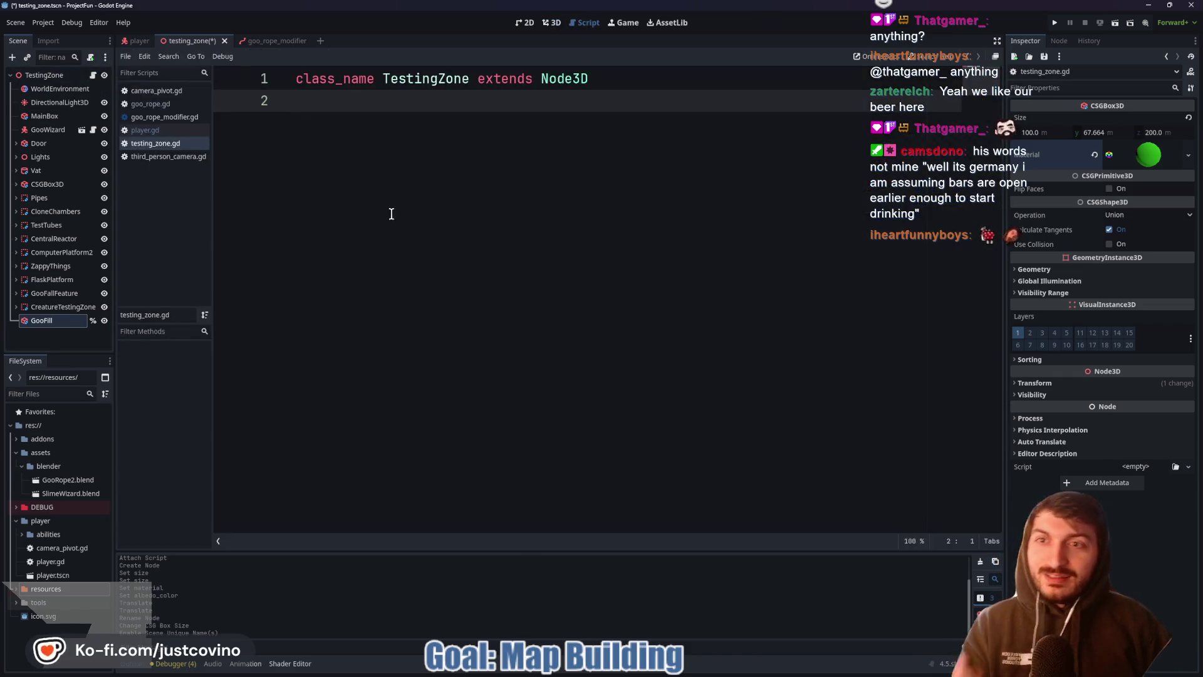
Add `var time: float = 0.0` and an empty `_physics_process(delta)` function to testing_zone.gd
{"action": "key", "text": "Return"}
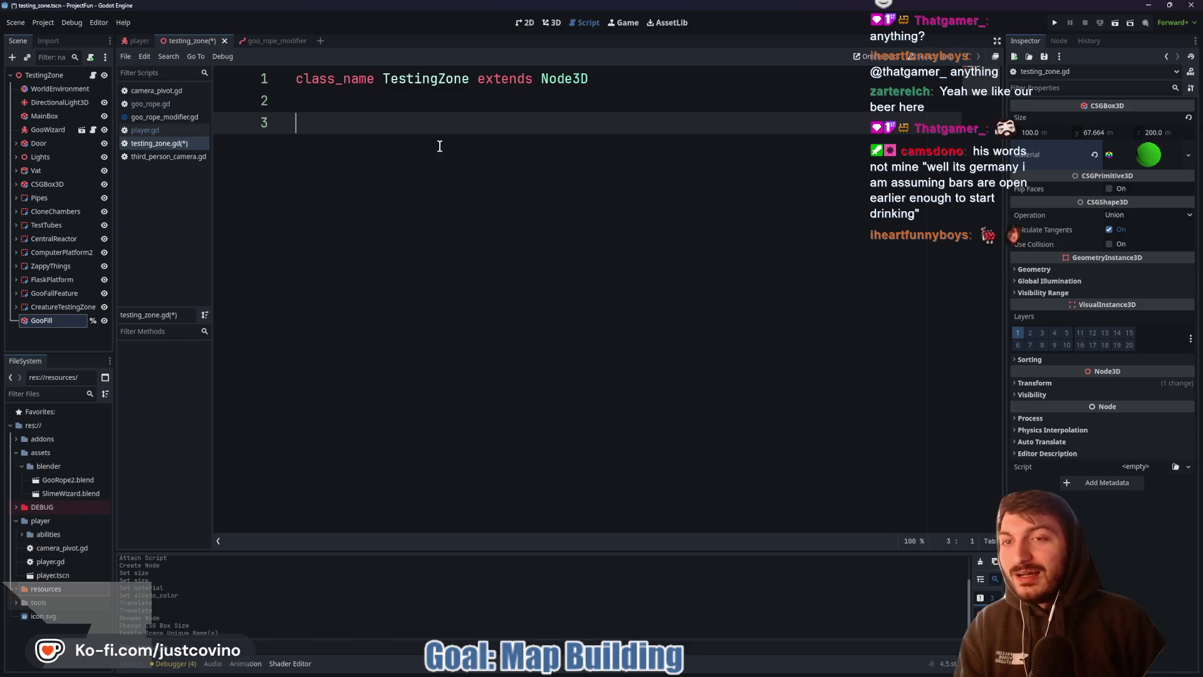
{"action": "type", "text": "func _phy"}
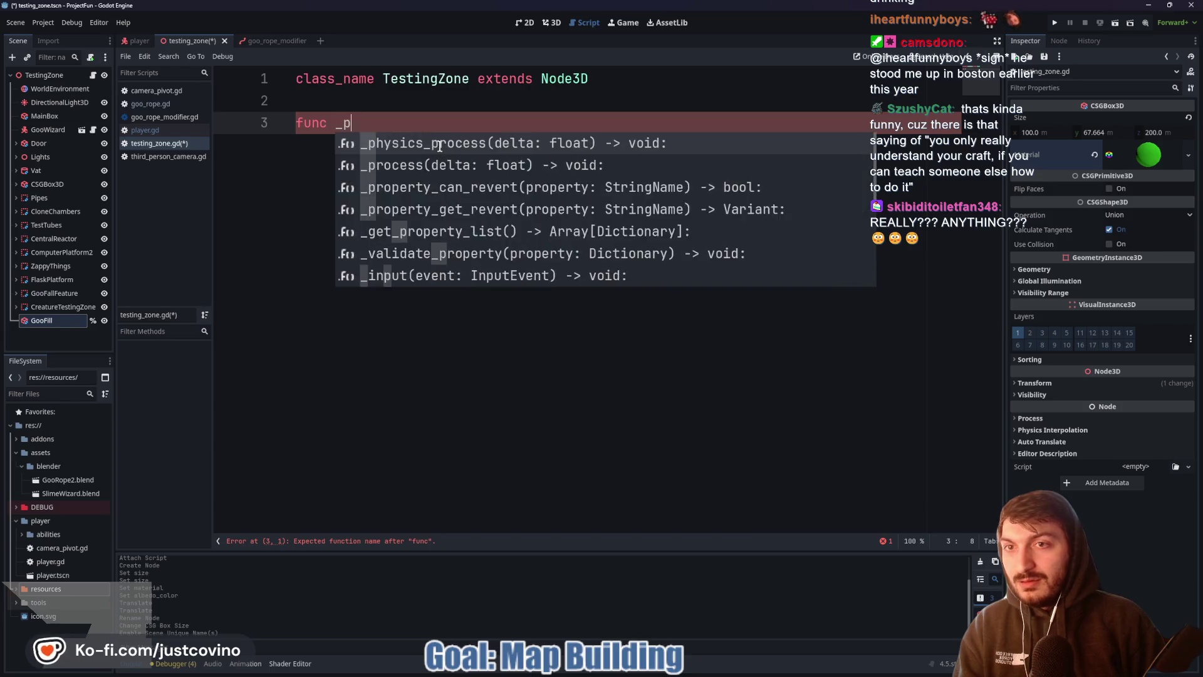
{"action": "key", "text": "Return"}
{"action": "key", "text": "Return"}
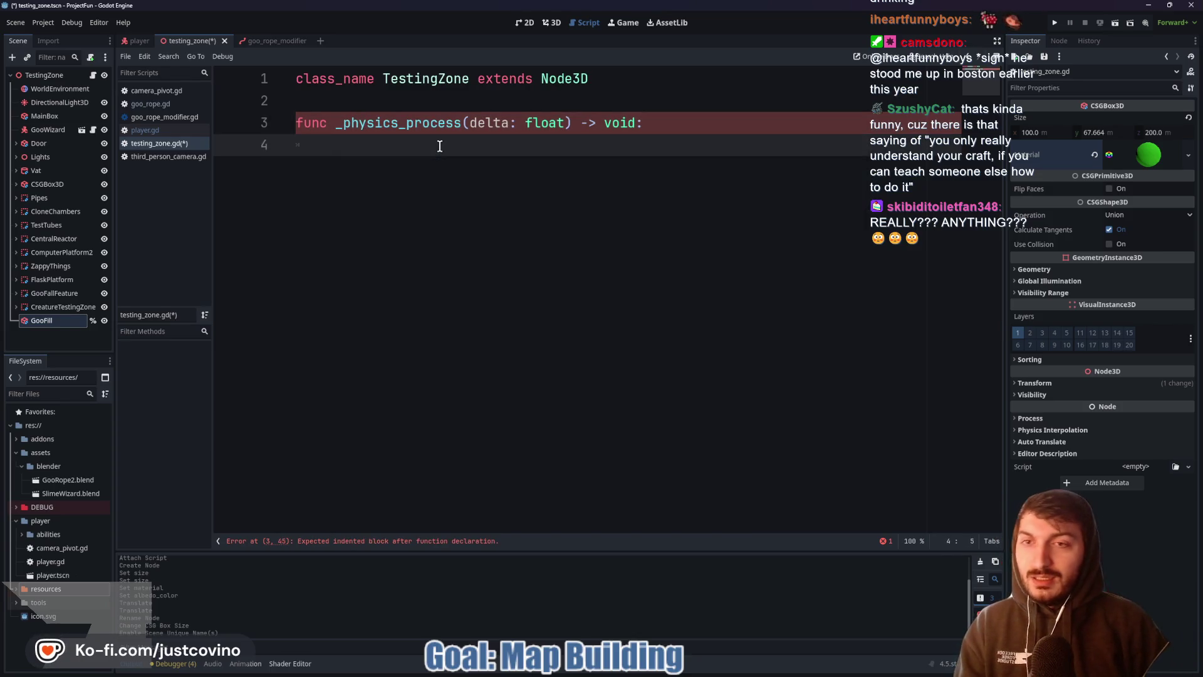
{"action": "left_click", "coordinate": [361, 106]}
{"action": "key", "text": "Return"}
{"action": "key", "text": "Return"}
{"action": "key", "text": "Up"}
{"action": "type", "text": "var time:"}
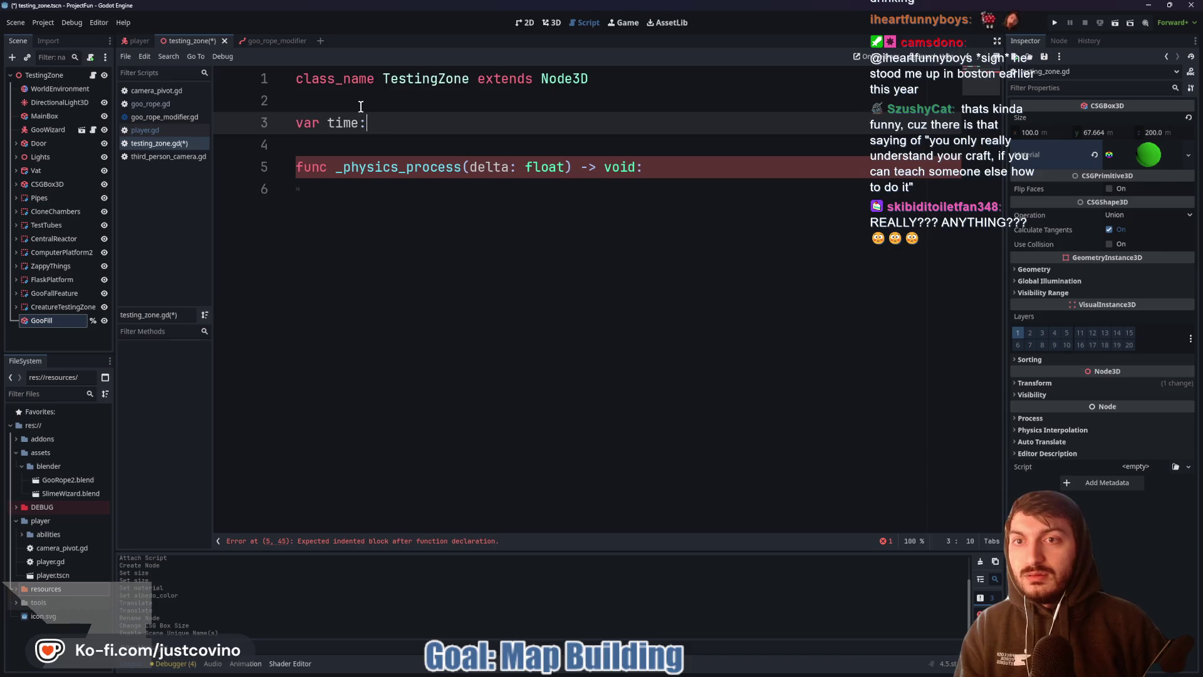
{"action": "type", "text": " float = 0.0"}
{"action": "left_click", "coordinate": [403, 195]}
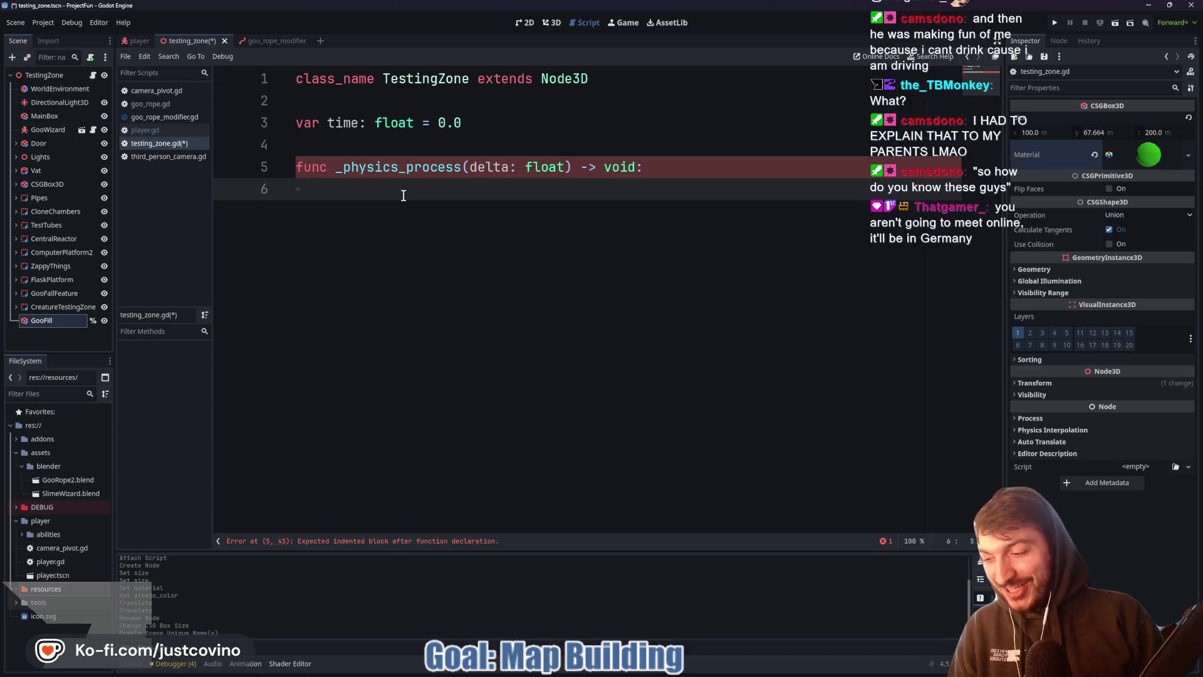
{"action": "type", "text": "%"}
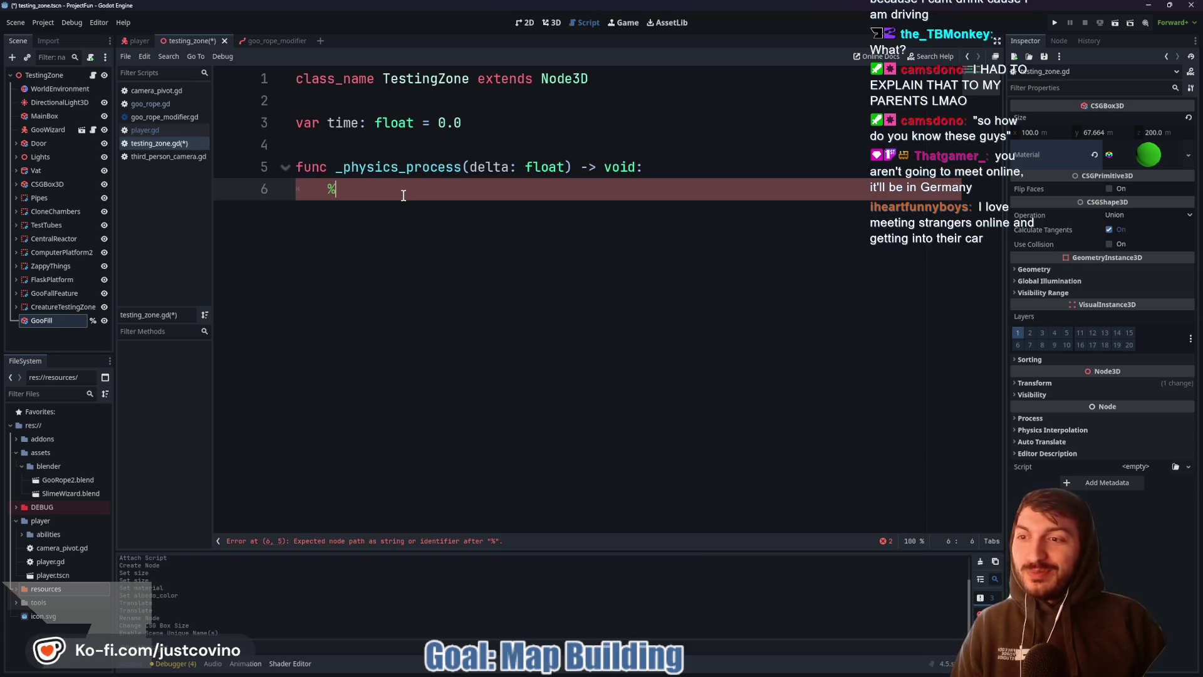
{"action": "type", "text": "GooFill"}
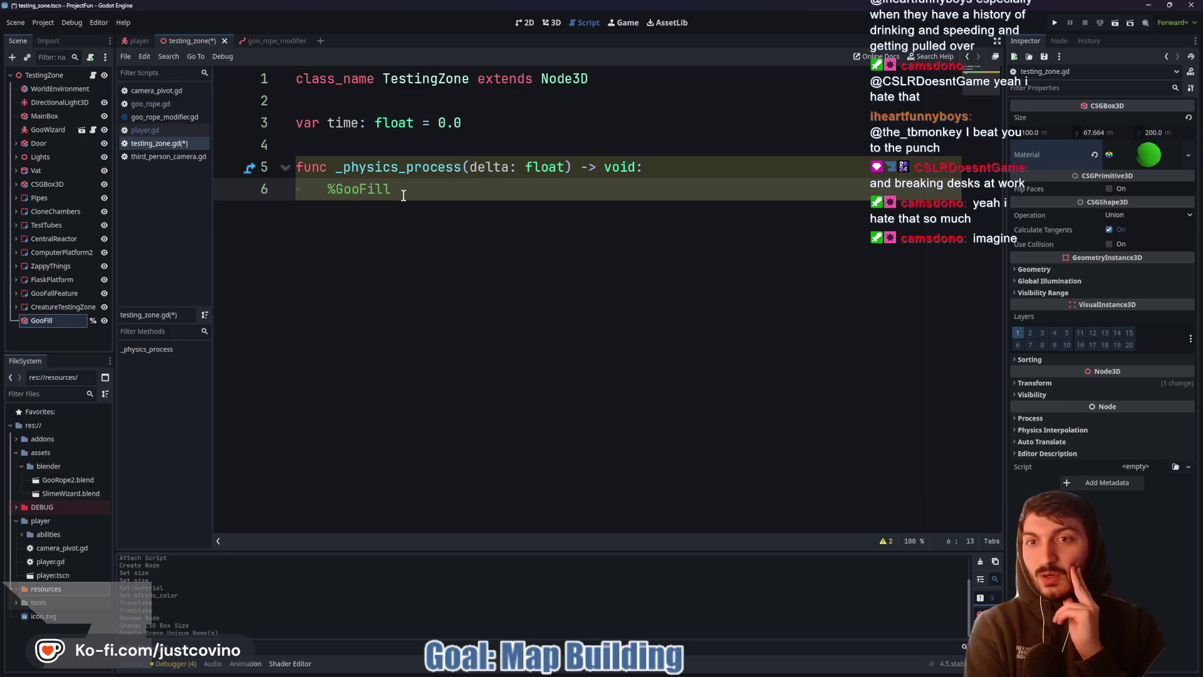
{"action": "type", "text": "."}
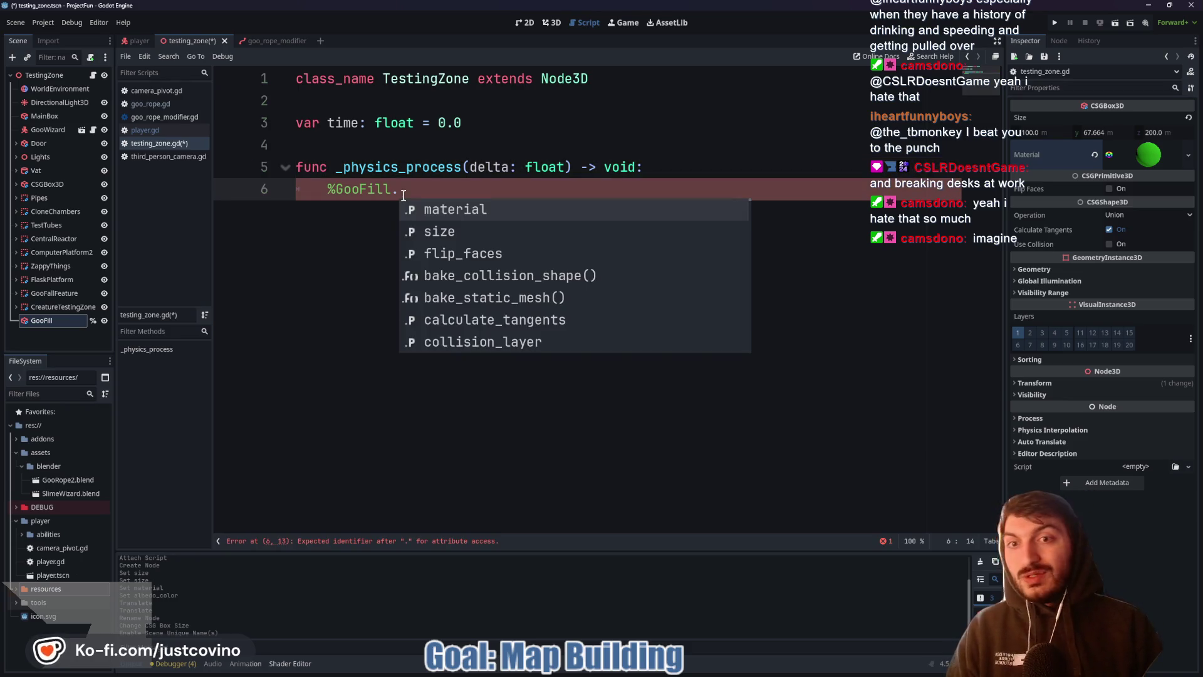
{"action": "type", "text": "global_po"}
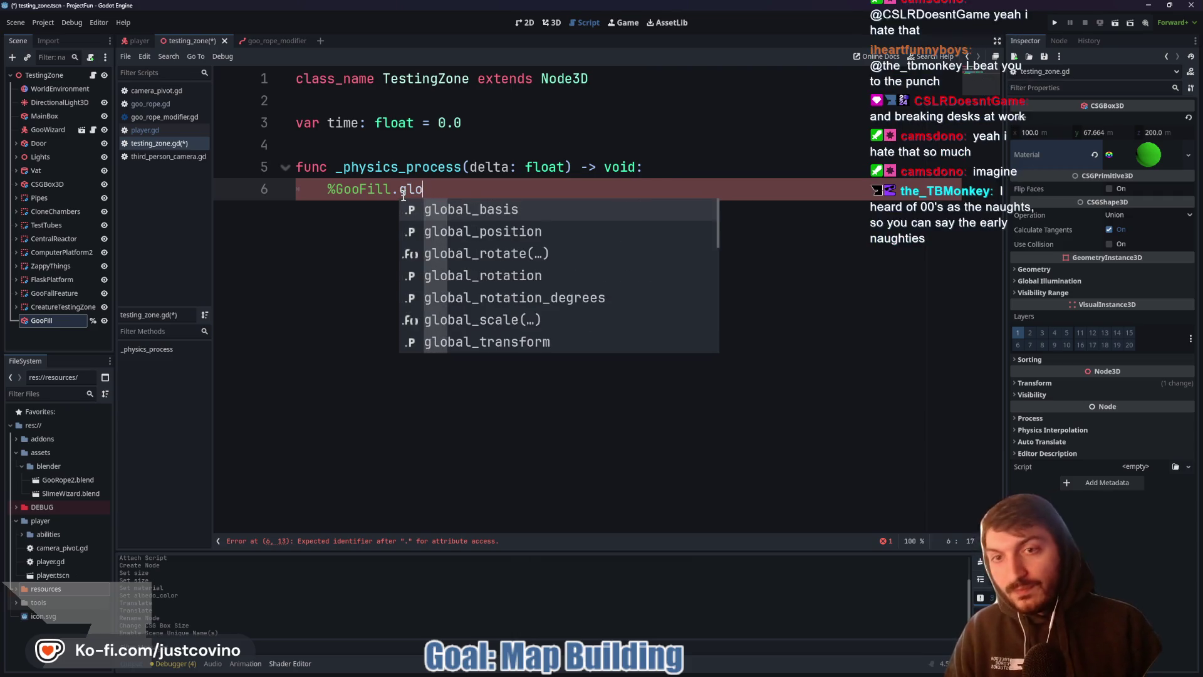
{"action": "key", "text": "Return"}
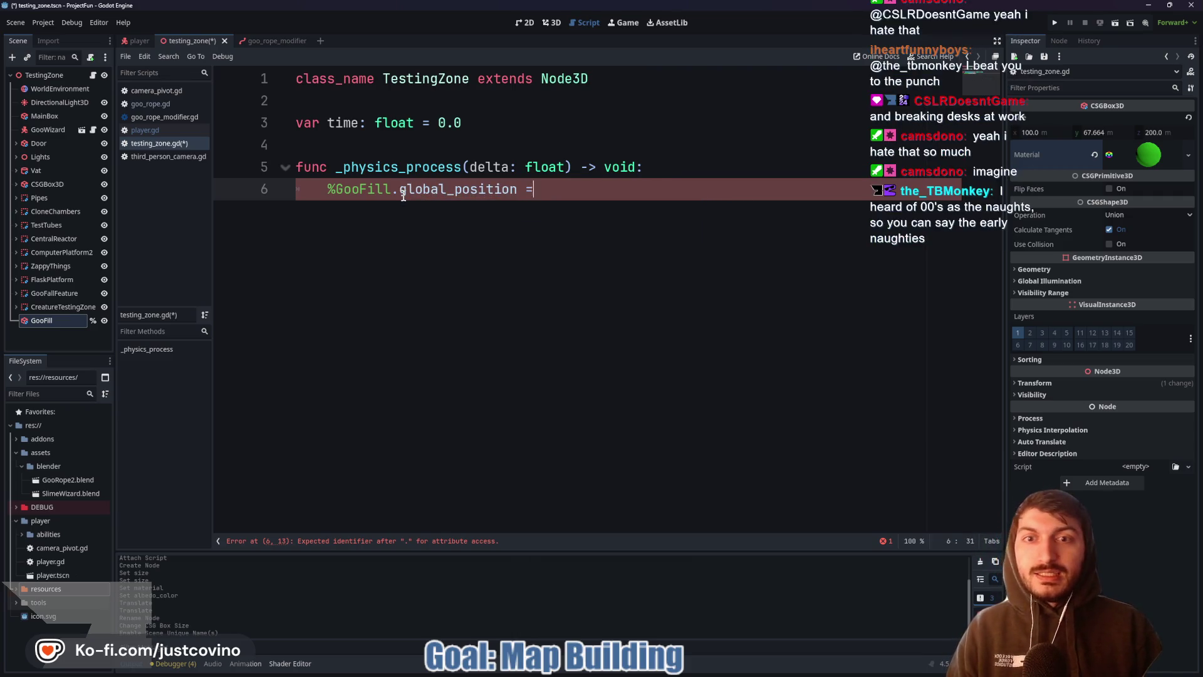
{"action": "type", "text": "="}
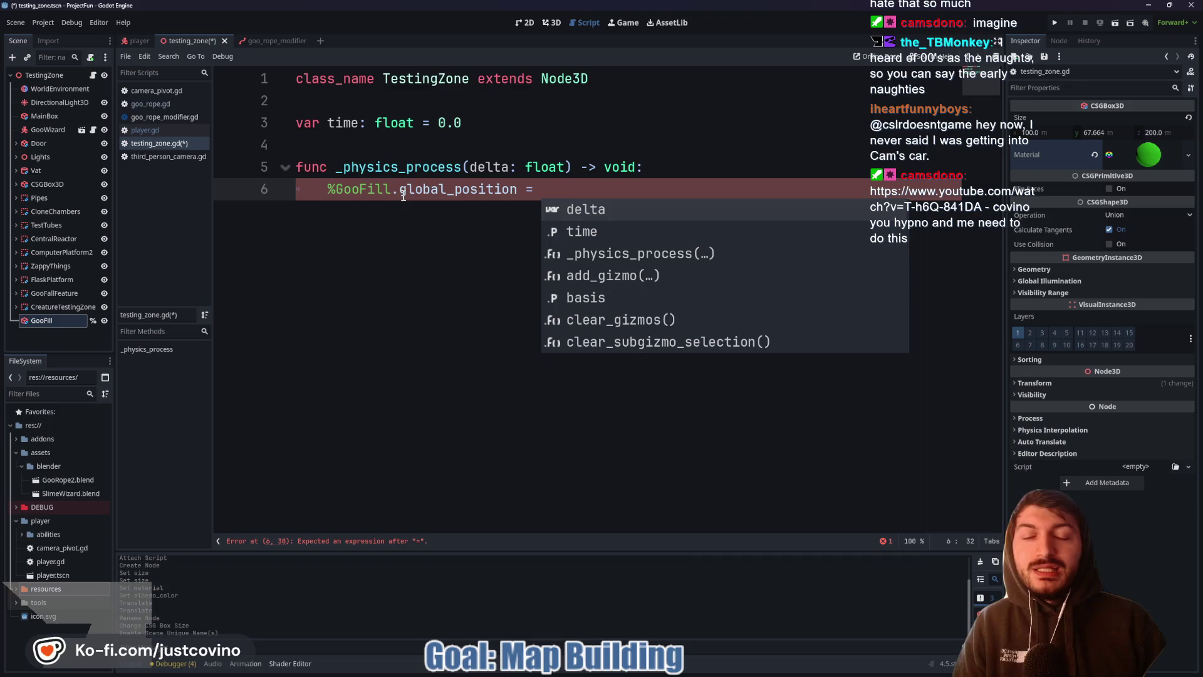
{"action": "type", "text": "l"}
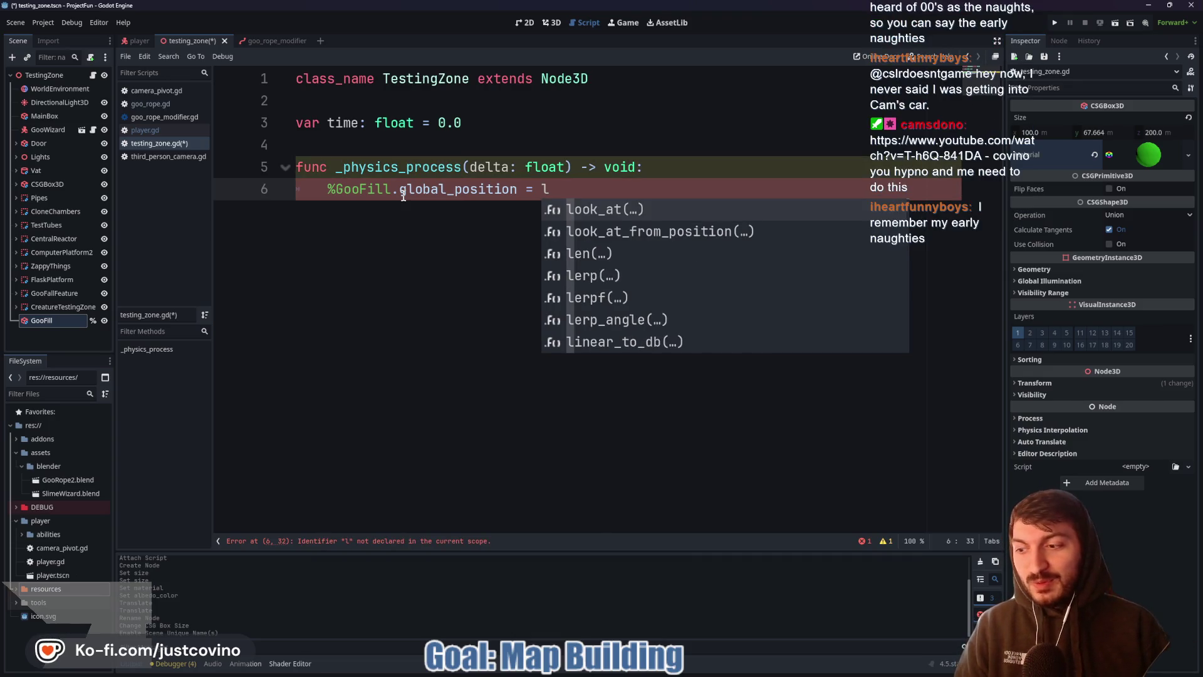
{"action": "type", "text": "erp"}
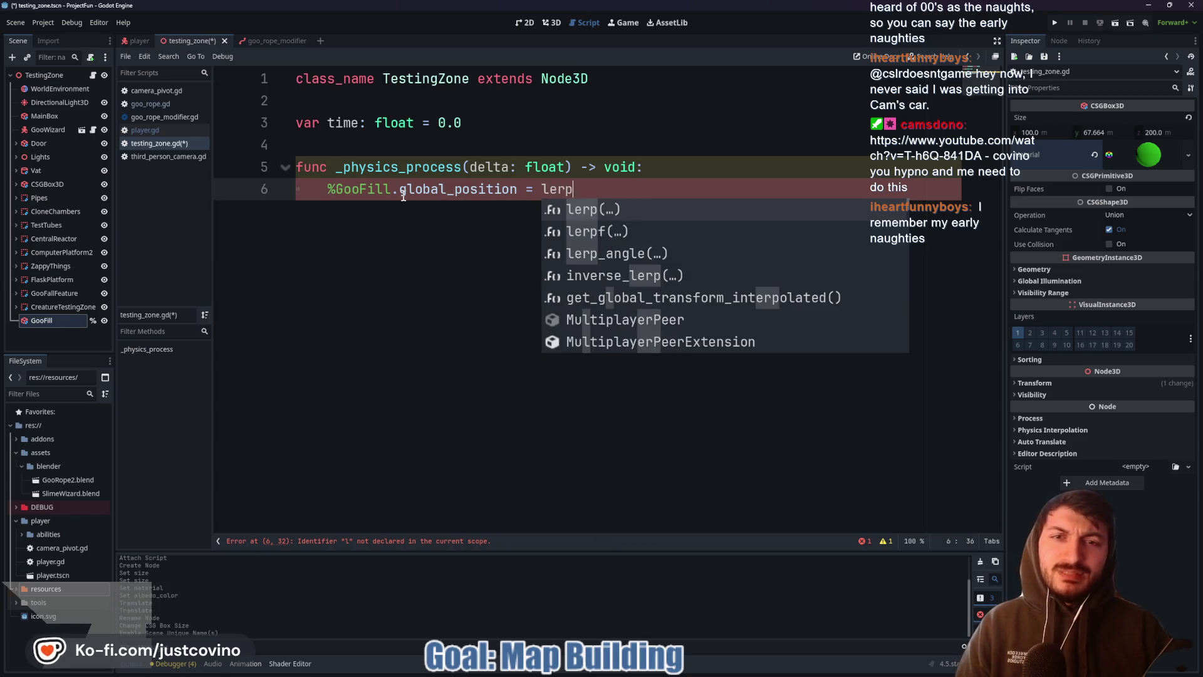
{"action": "key", "text": "Return"}
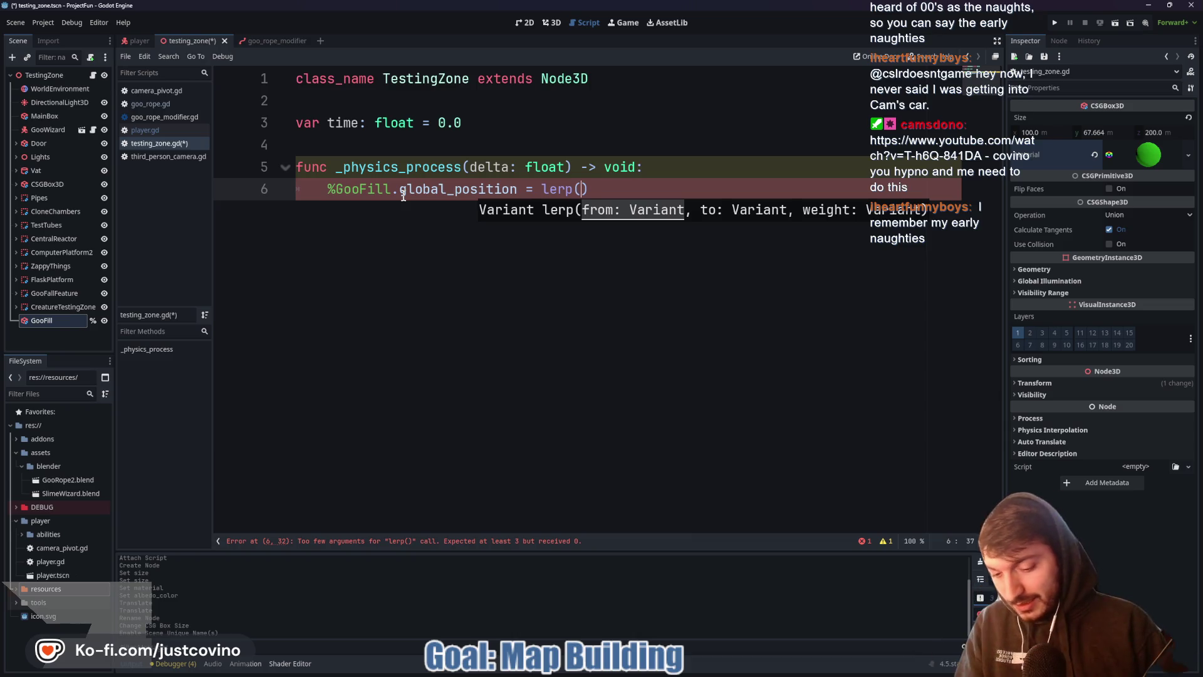
{"action": "type", "text": "%"}
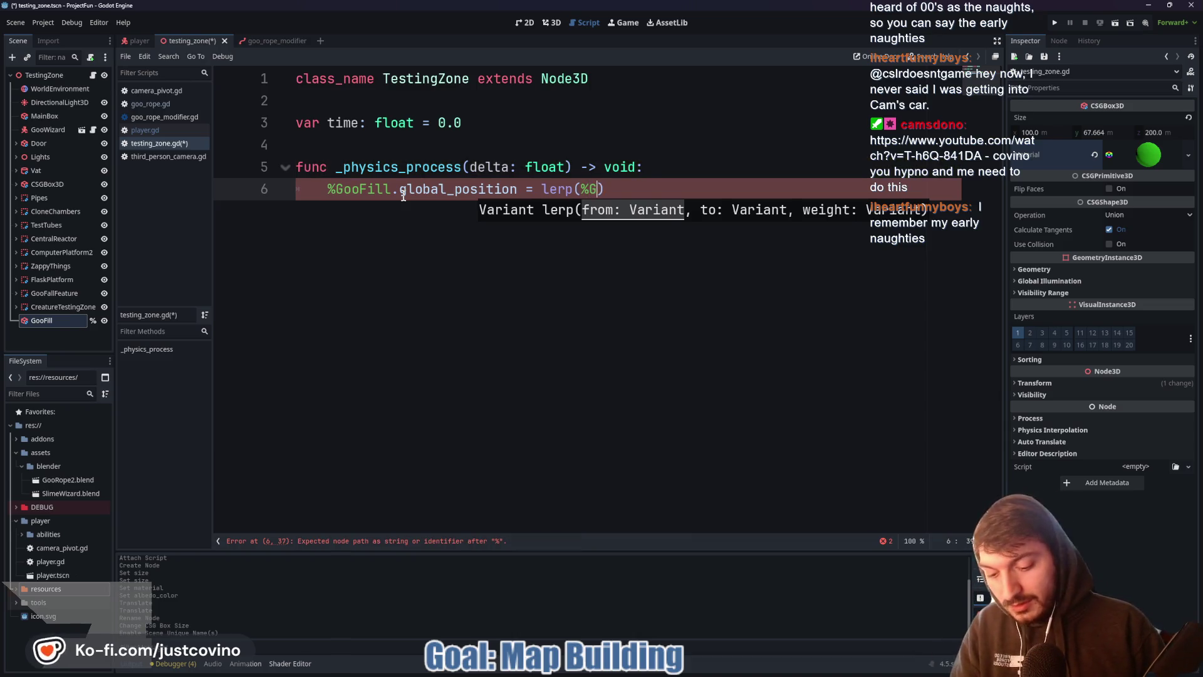
{"action": "type", "text": "GooFill"}
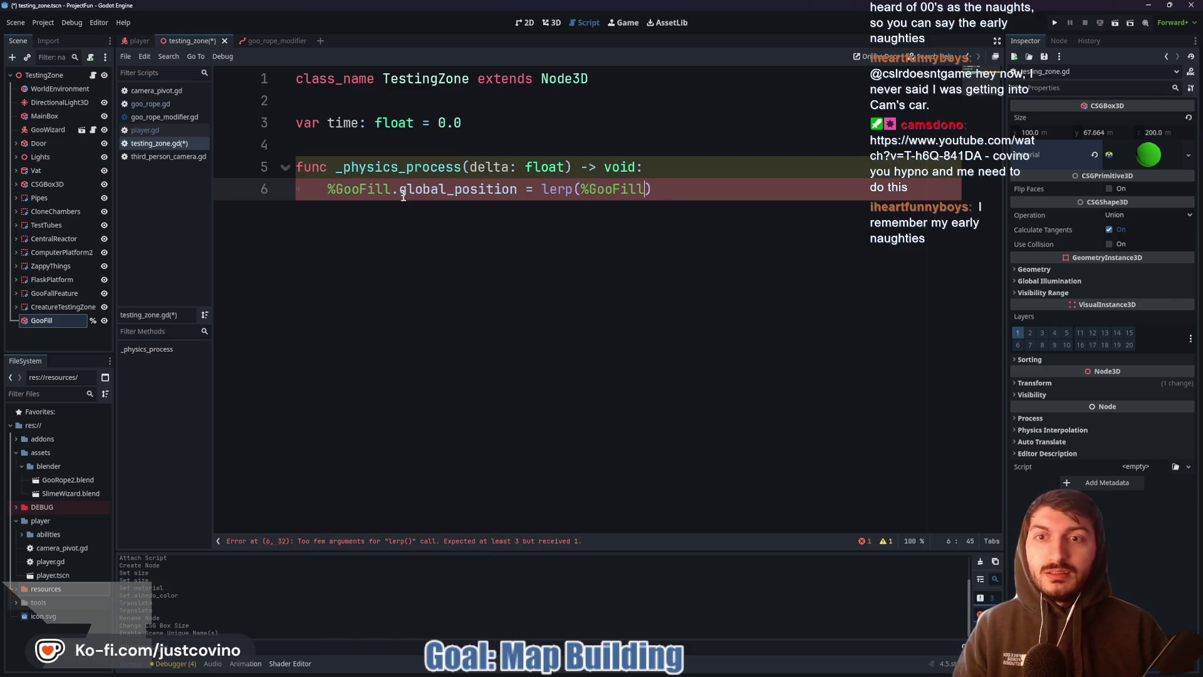
{"action": "type", "text": ".global"}
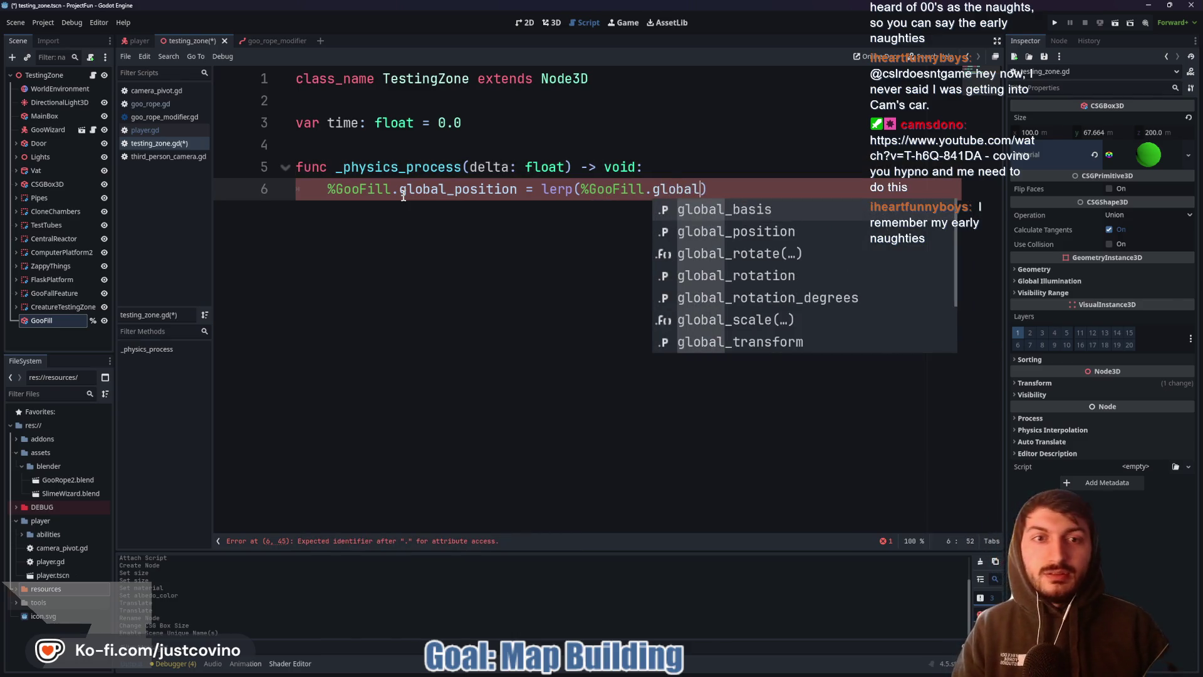
{"action": "key", "text": "Down"}
{"action": "key", "text": "Return"}
{"action": "type", "text": ","}
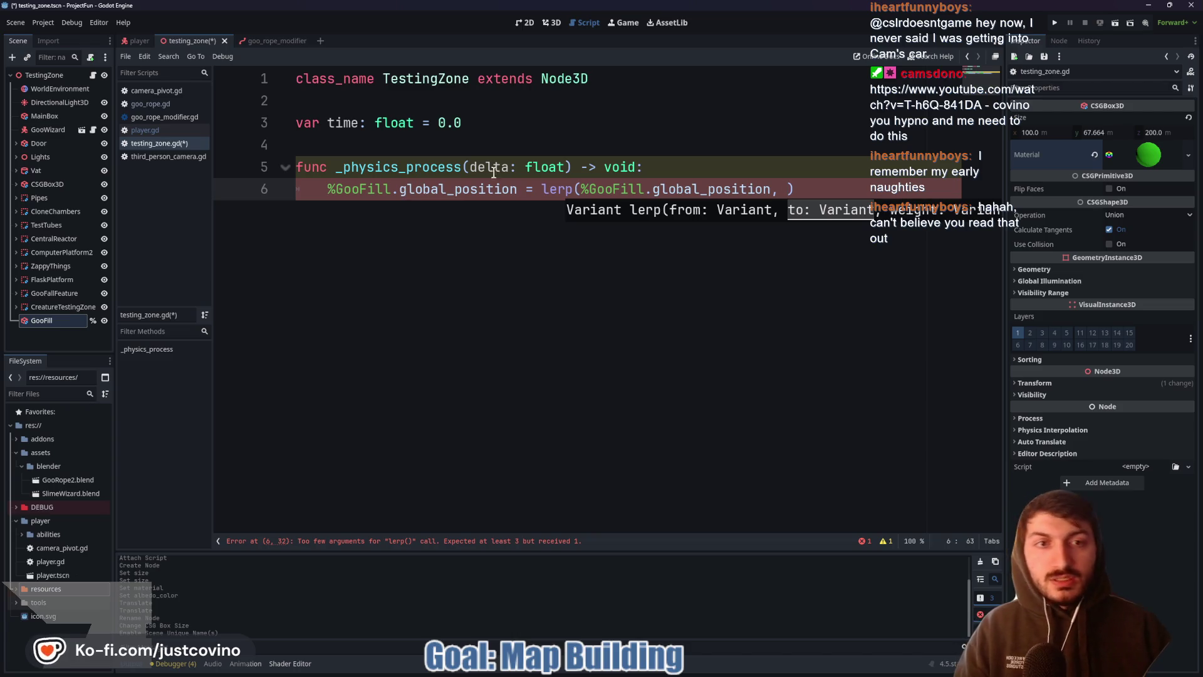
{"action": "left_click_drag", "start_coordinate": [795, 189], "coordinate": [333, 194]}
{"action": "key", "text": "BackSpace"}
{"action": "mouse_move", "coordinate": [475, 221]}
{"action": "left_mouse_down"}
{"action": "mouse_move", "coordinate": [349, 226]}
{"action": "mouse_move", "coordinate": [276, 134]}
{"action": "left_mouse_up"}
Delete the time variable and _physics_process from the script, then add a Timer node
{"action": "key", "text": "BackSpace"}
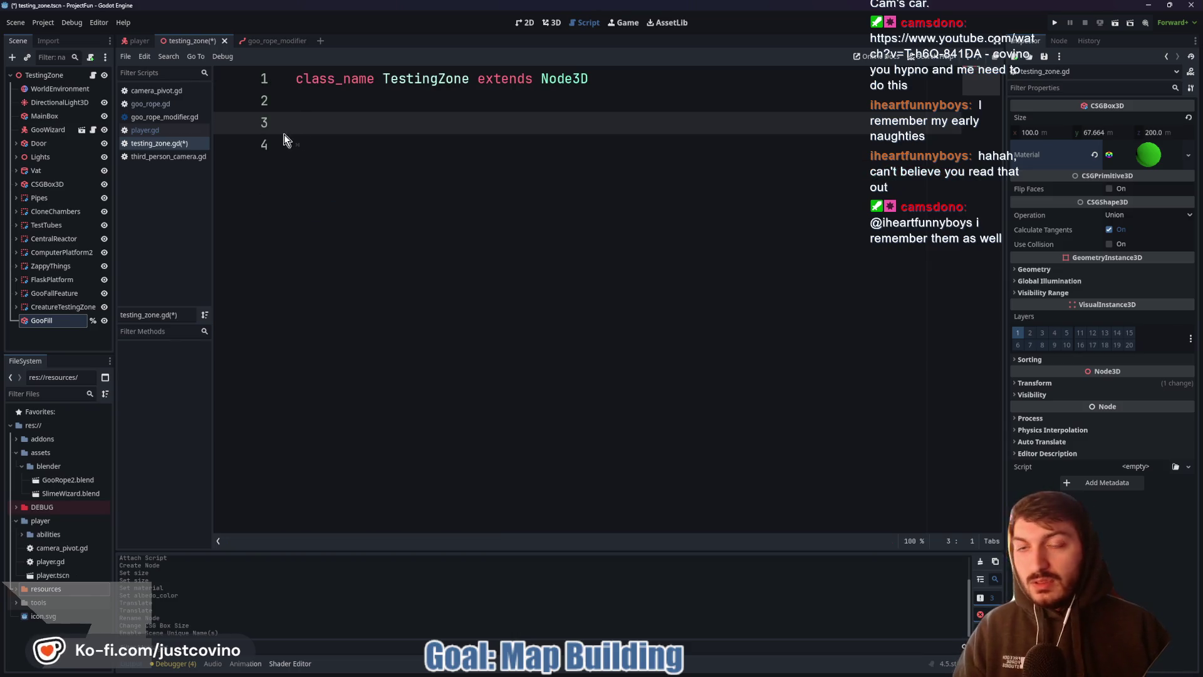
{"action": "left_click", "coordinate": [263, 146]}
{"action": "left_click", "coordinate": [44, 75]}
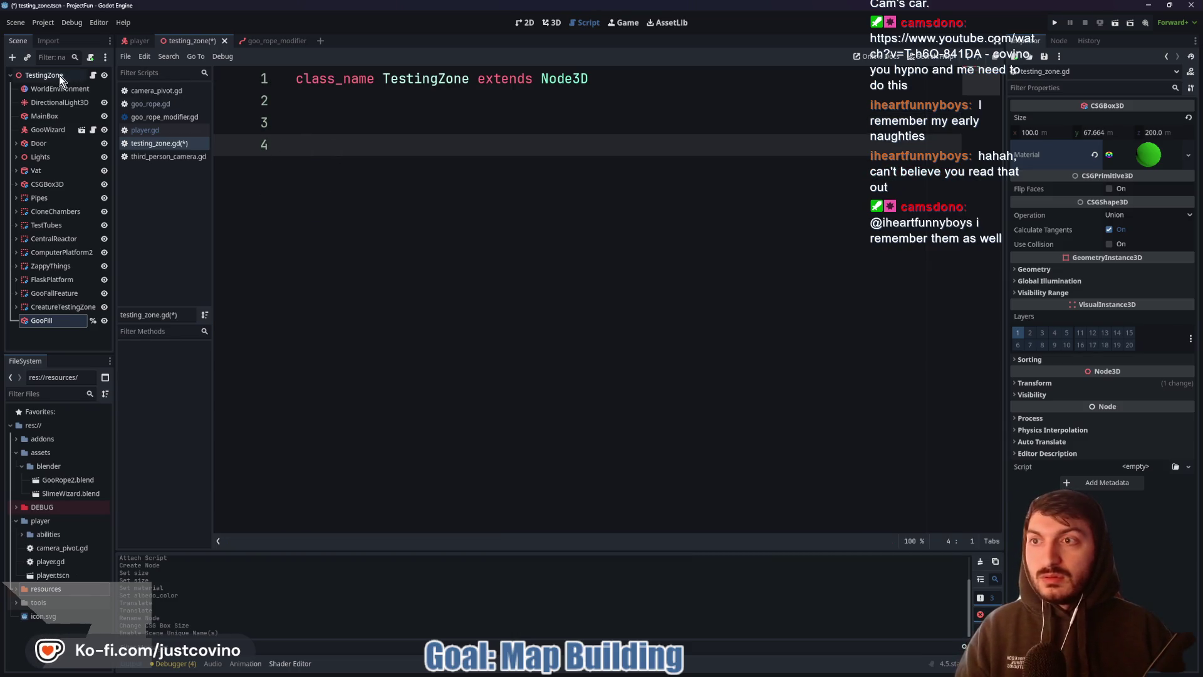
{"action": "key", "text": "ctrl+a"}
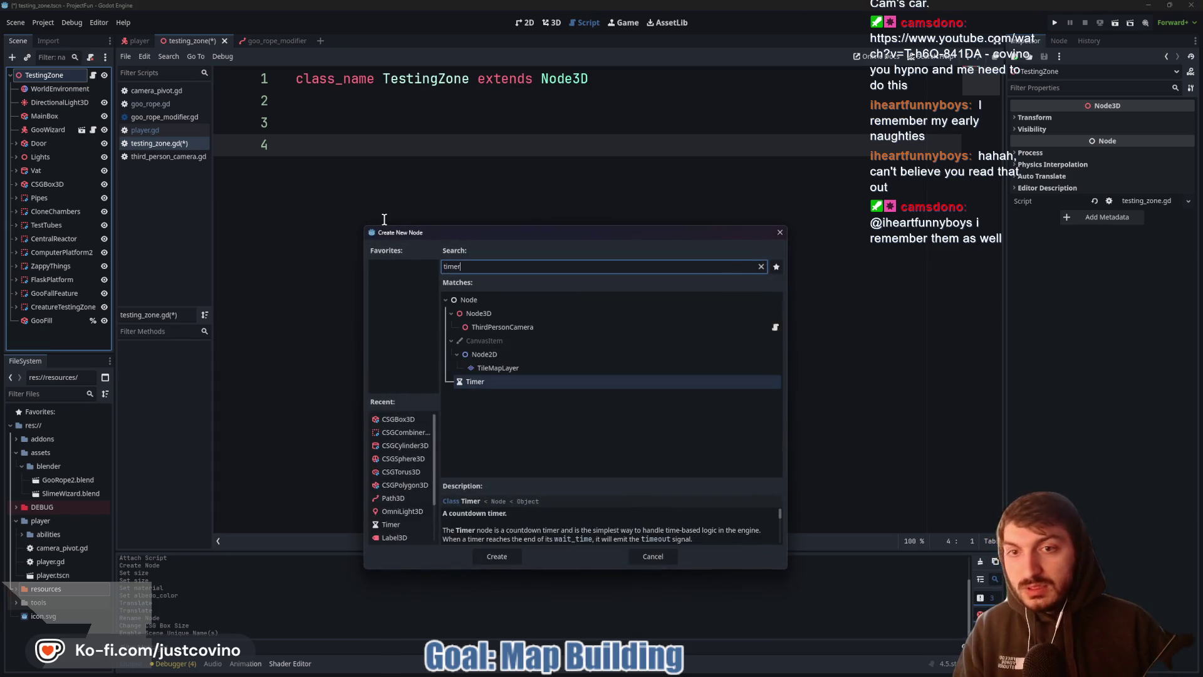
{"action": "type", "text": "timer"}
{"action": "key", "text": "Return"}
Rename the Timer to RiseTimer and turn on Use Collision for GooFill
{"action": "double_click", "coordinate": [45, 334]}
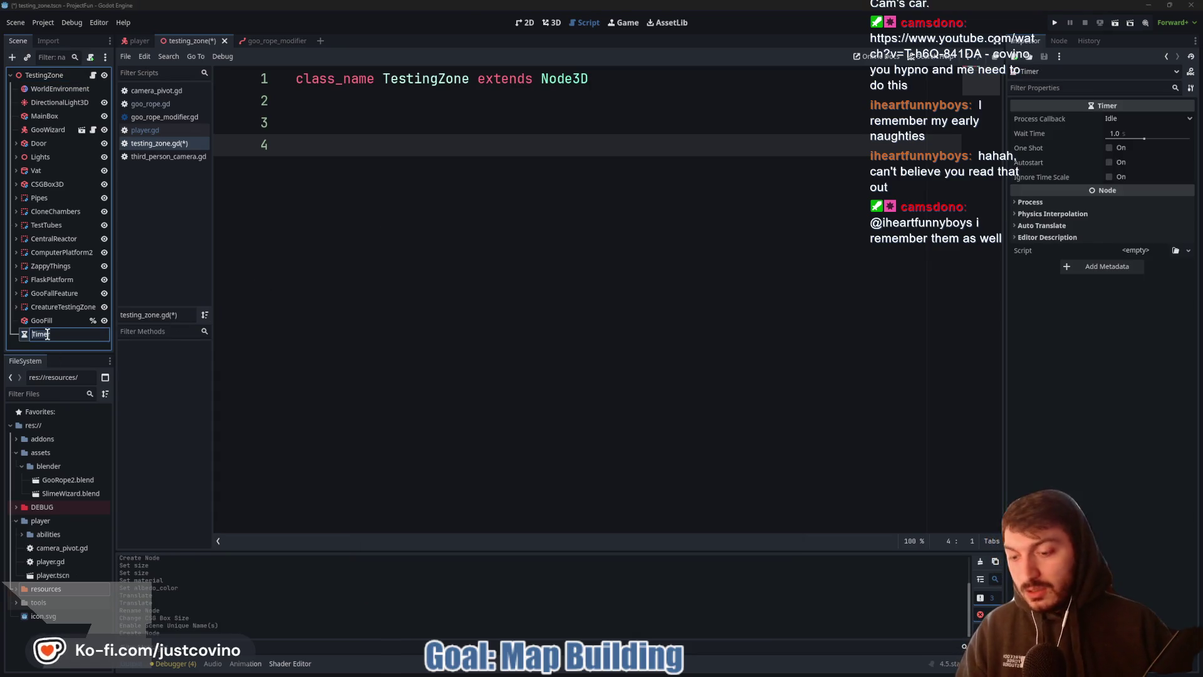
{"action": "type", "text": "er"}
{"action": "key", "text": "Return"}
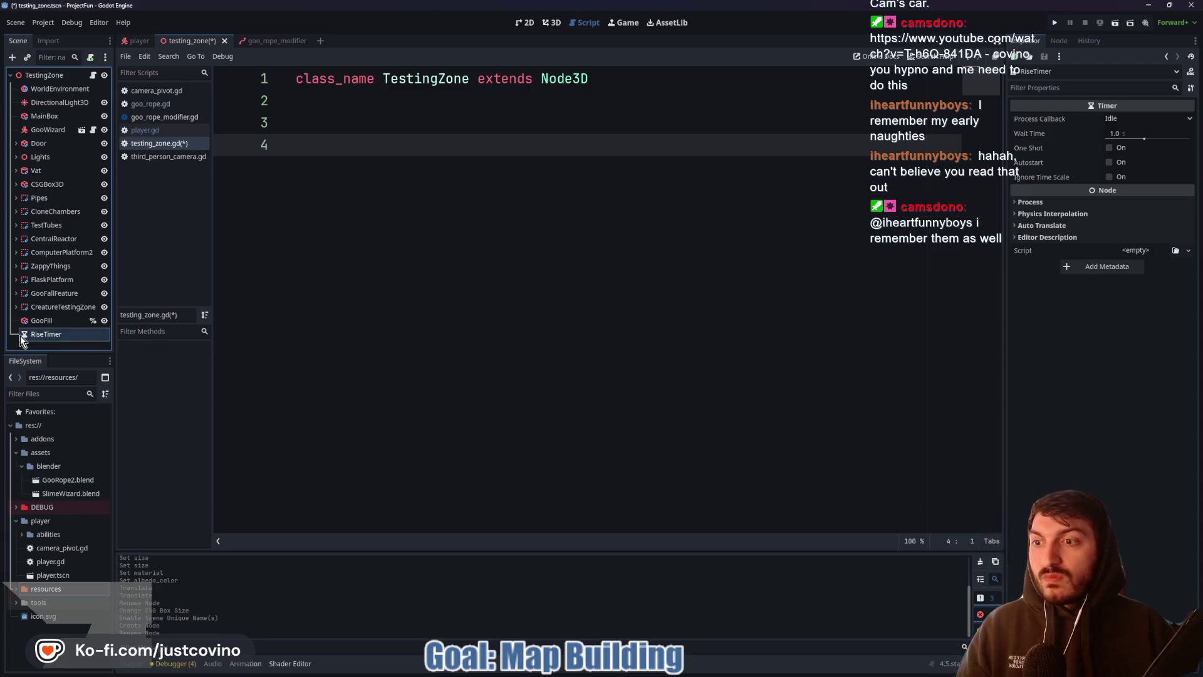
{"action": "left_click", "coordinate": [51, 323]}
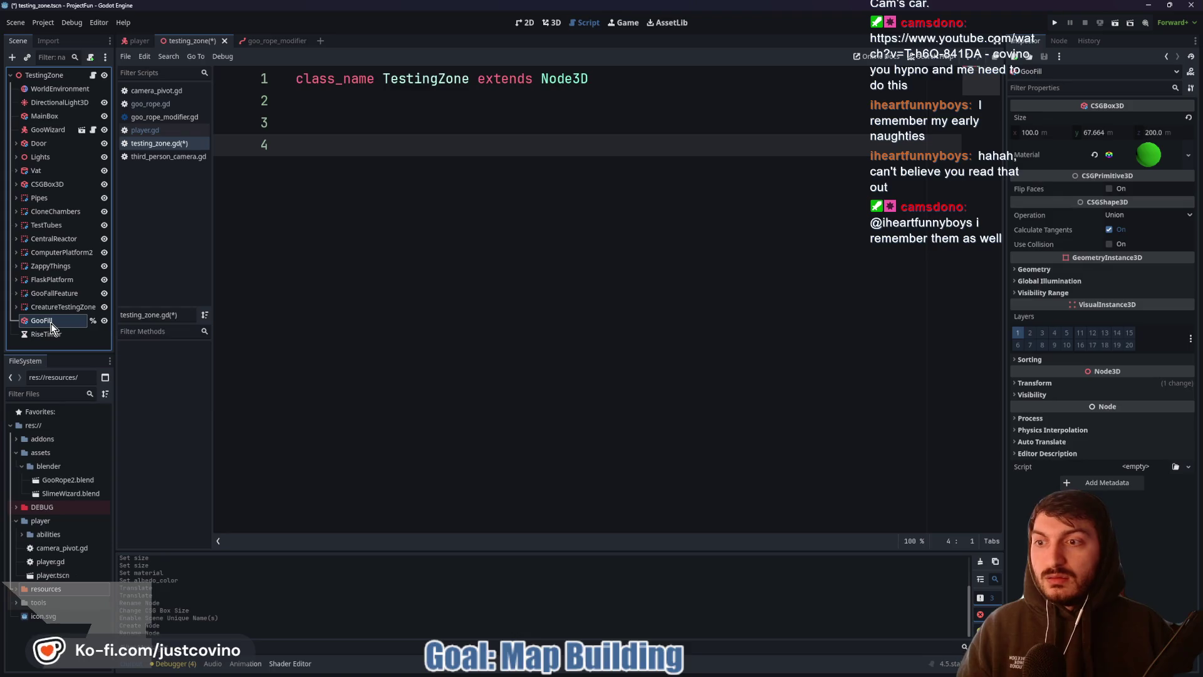
{"action": "left_click", "coordinate": [1108, 244]}
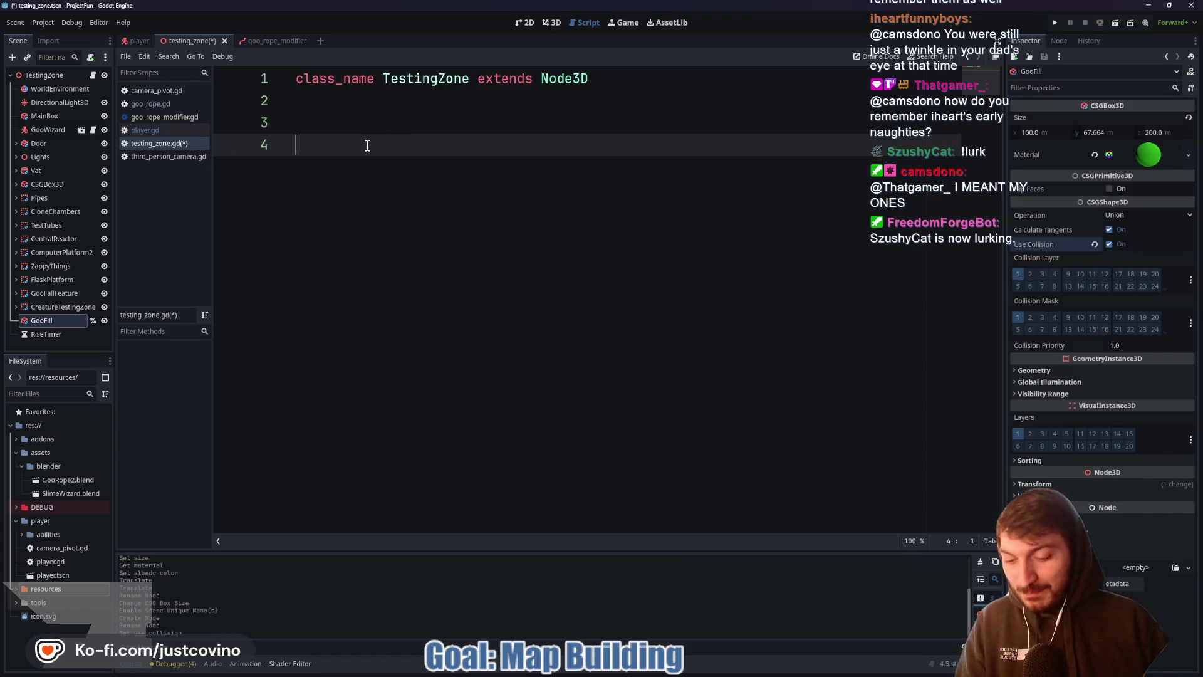
Write `func goo_rise() -> void:` on line 4 and start its indented body
{"action": "key", "text": "BackSpace"}
{"action": "key", "text": "BackSpace"}
{"action": "key", "text": "Return"}
{"action": "key", "text": "Return"}
{"action": "key", "text": "ctrl+s"}
{"action": "key", "text": "BackSpace"}
{"action": "key", "text": "BackSpace"}
{"action": "key", "text": "Return"}
{"action": "key", "text": "Return"}
{"action": "type", "text": "func "}
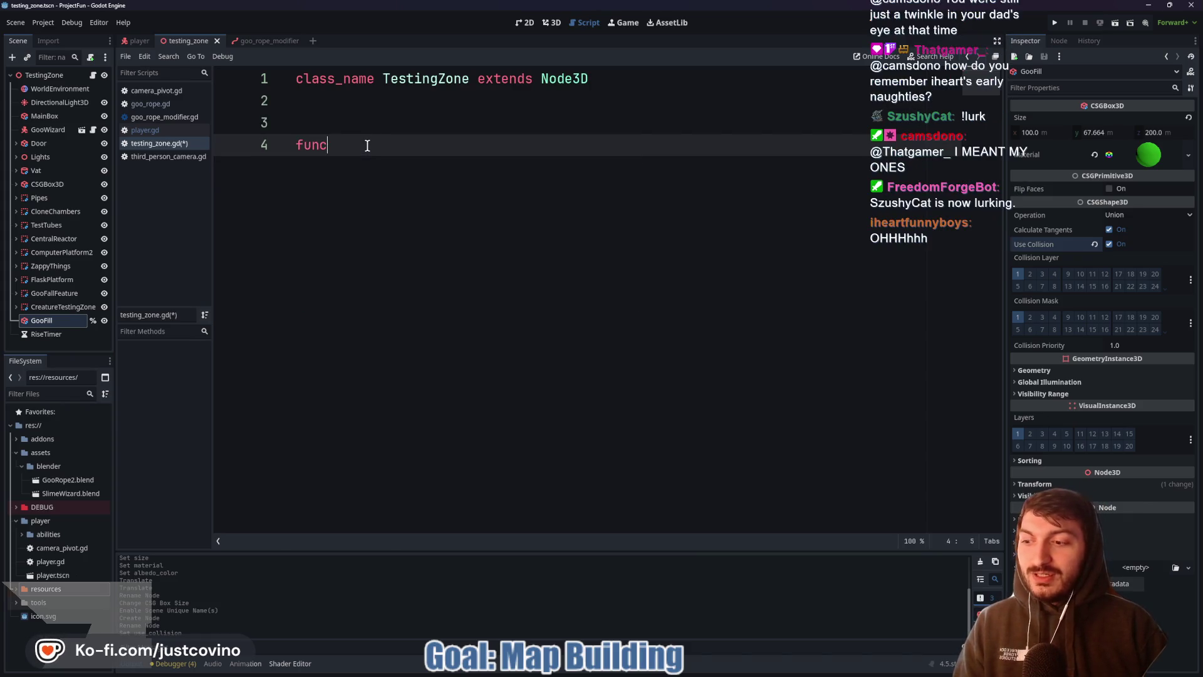
{"action": "type", "text": "rise"}
{"action": "key", "text": "BackSpace"}
{"action": "type", "text": "goo_rise"}
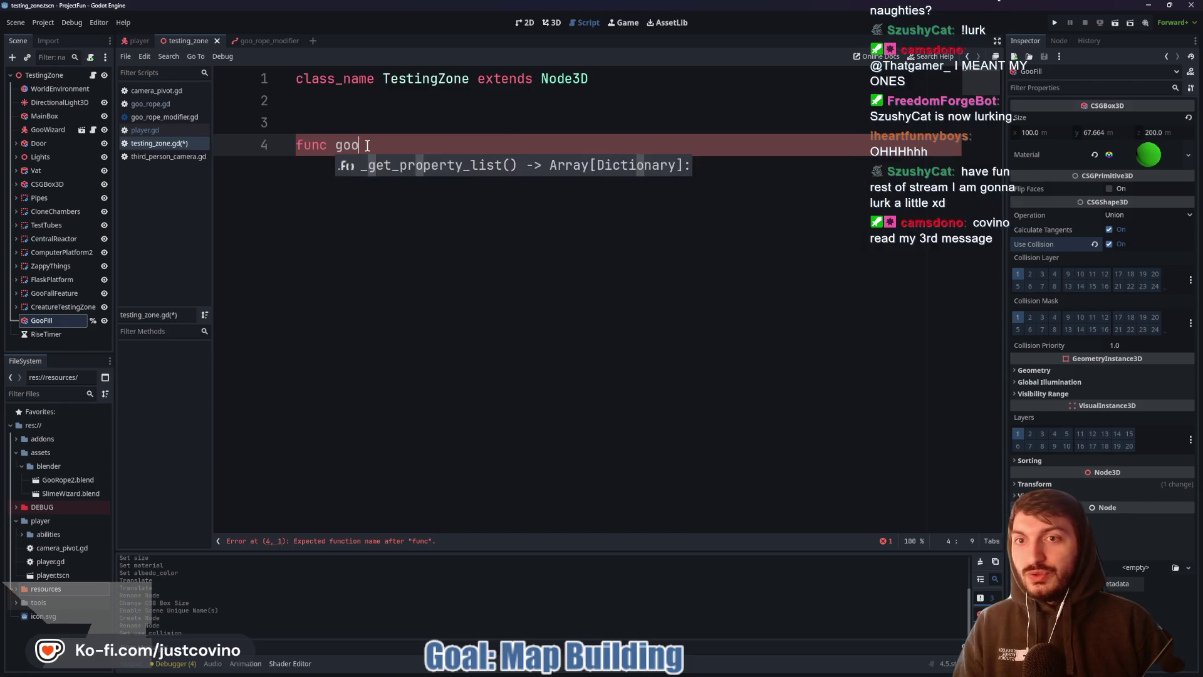
{"action": "type", "text": " ->"}
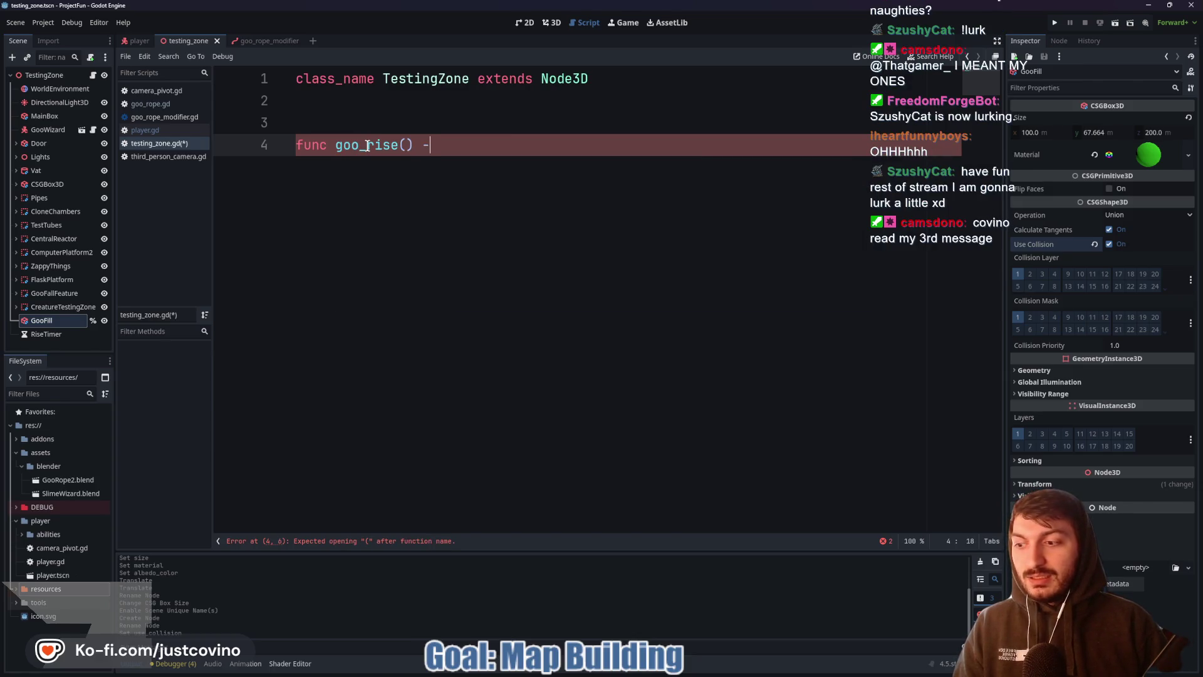
{"action": "type", "text": " col"}
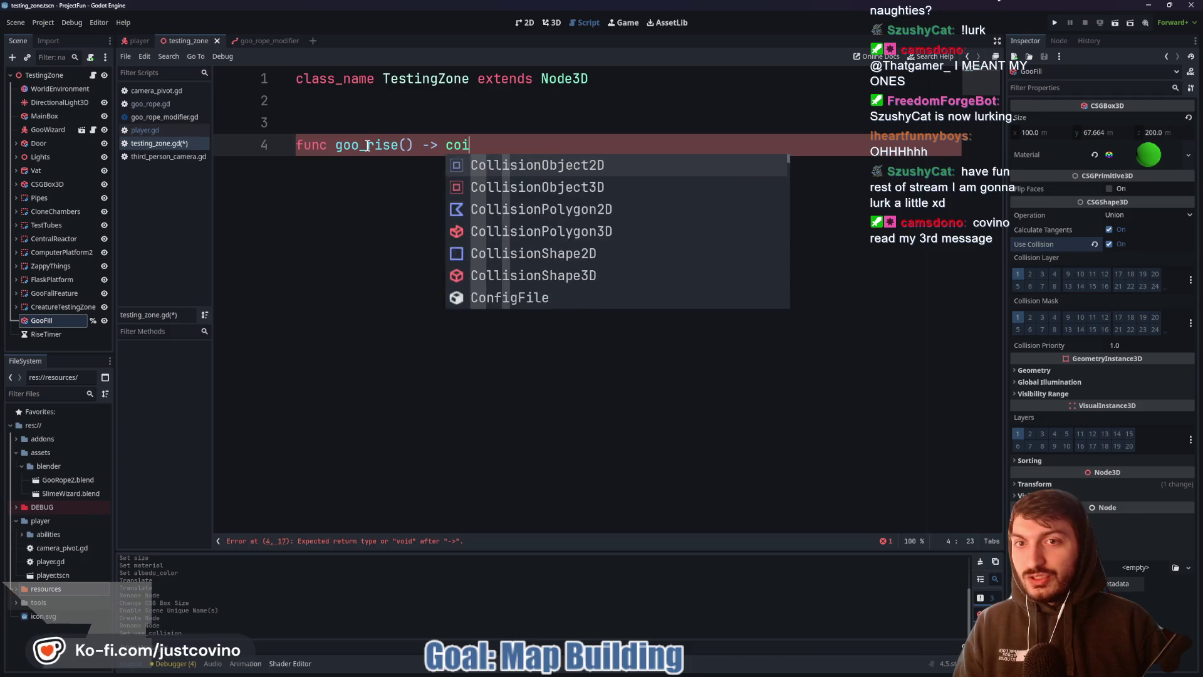
{"action": "key", "text": "BackSpace"}
{"action": "key", "text": "BackSpace"}
{"action": "key", "text": "BackSpace"}
{"action": "type", "text": "oid:"}
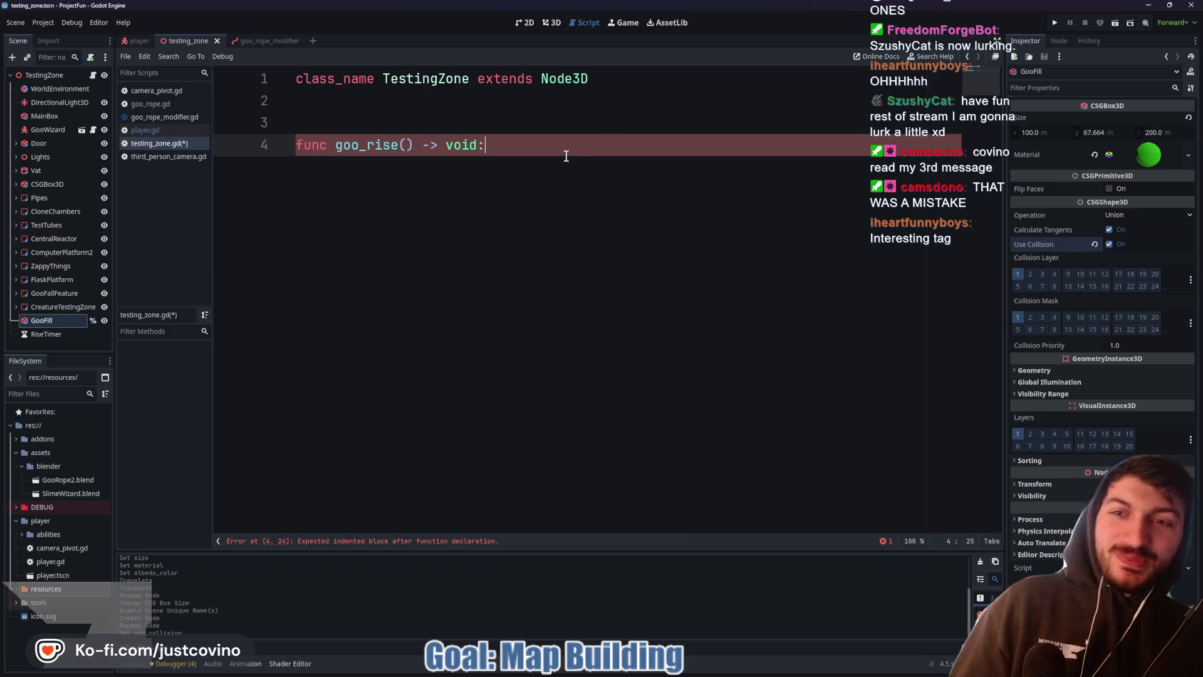
{"action": "key", "text": "Return"}
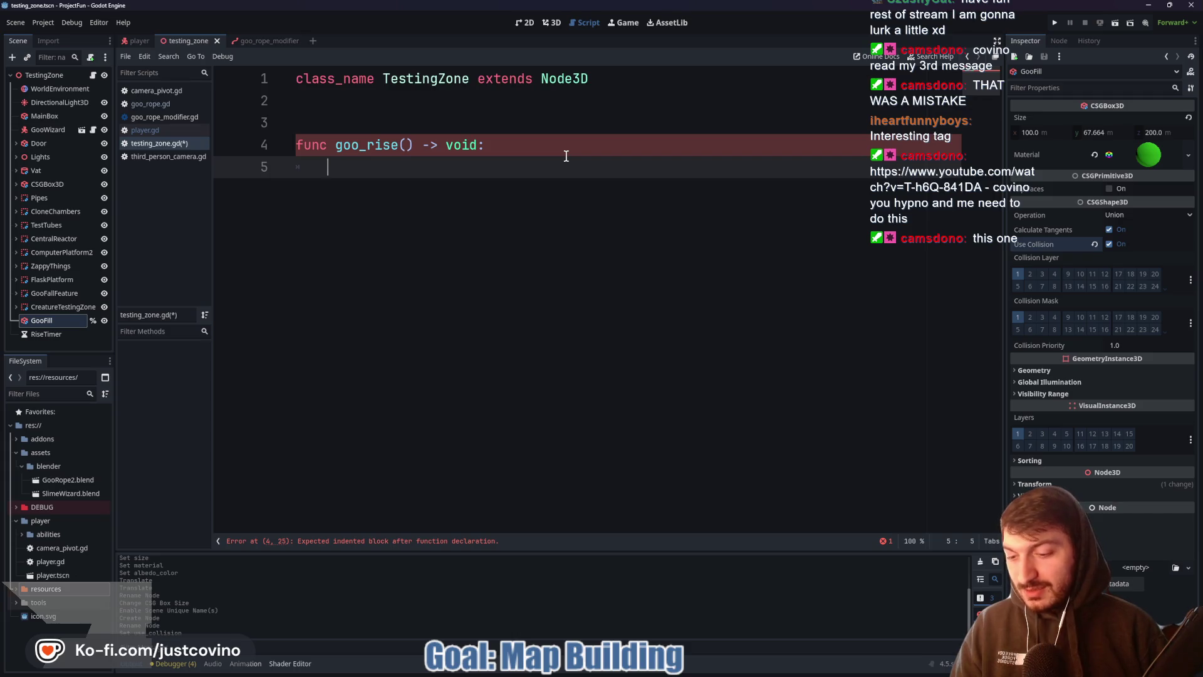
Open, unmute and close the shared YouTube video window
{"action": "key", "text": "F6"}
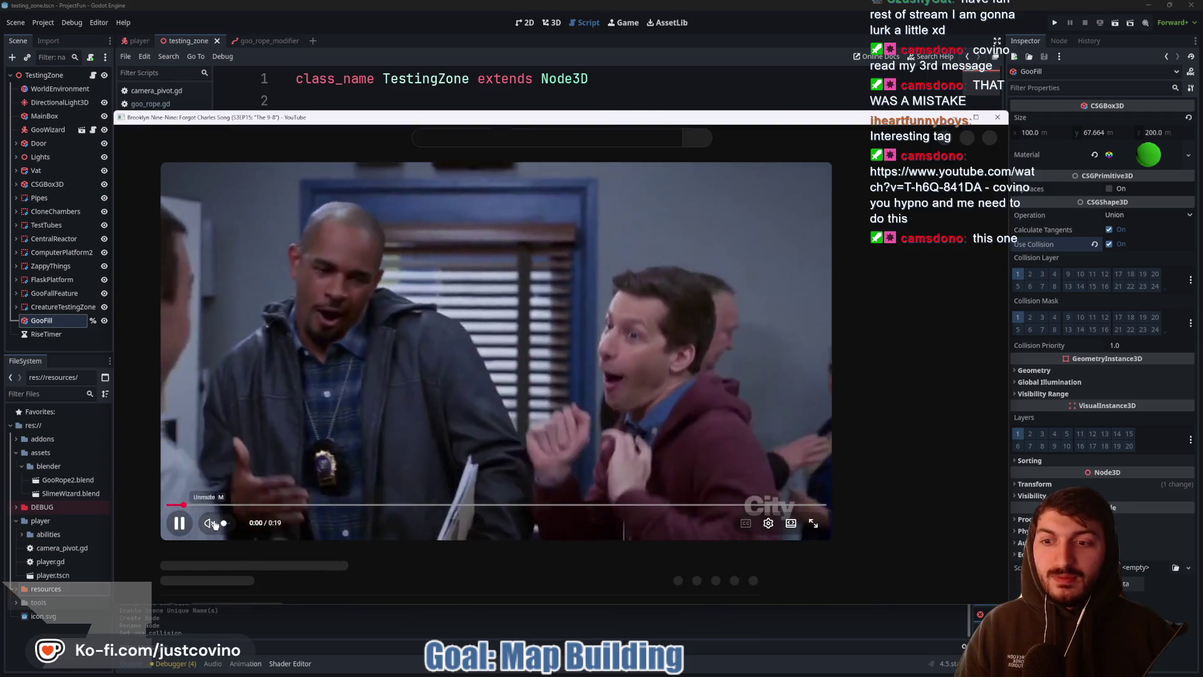
{"action": "left_click", "coordinate": [214, 524]}
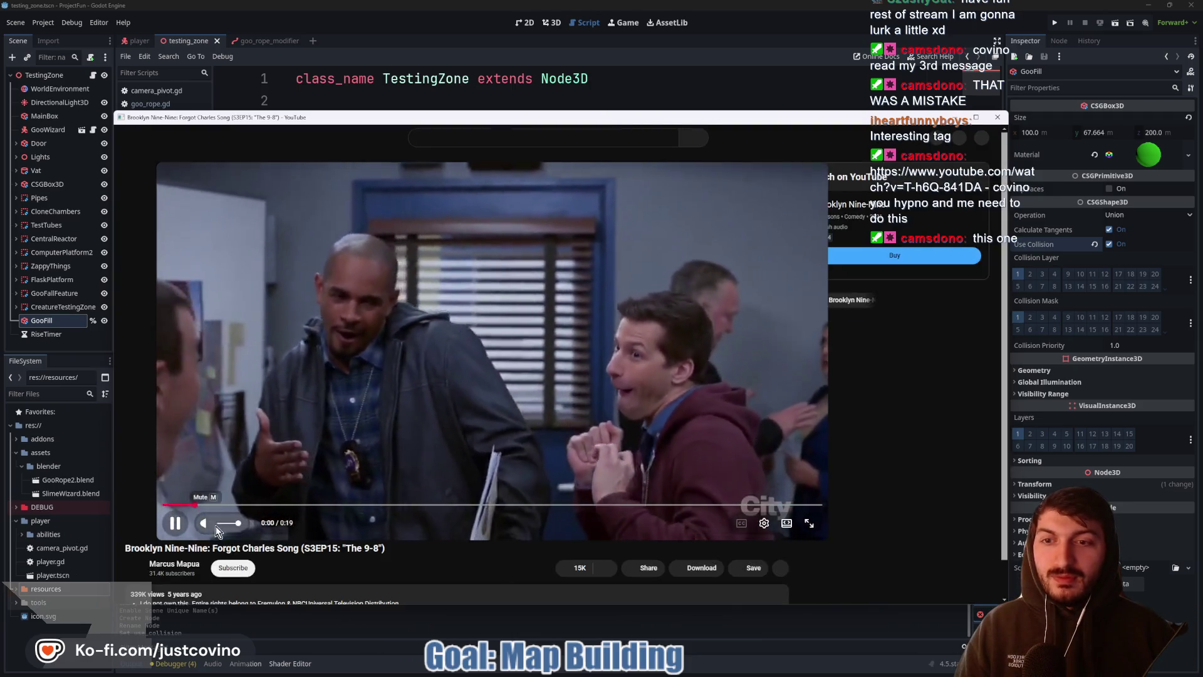
{"action": "left_click", "coordinate": [997, 118]}
{"action": "left_click", "coordinate": [389, 172]}
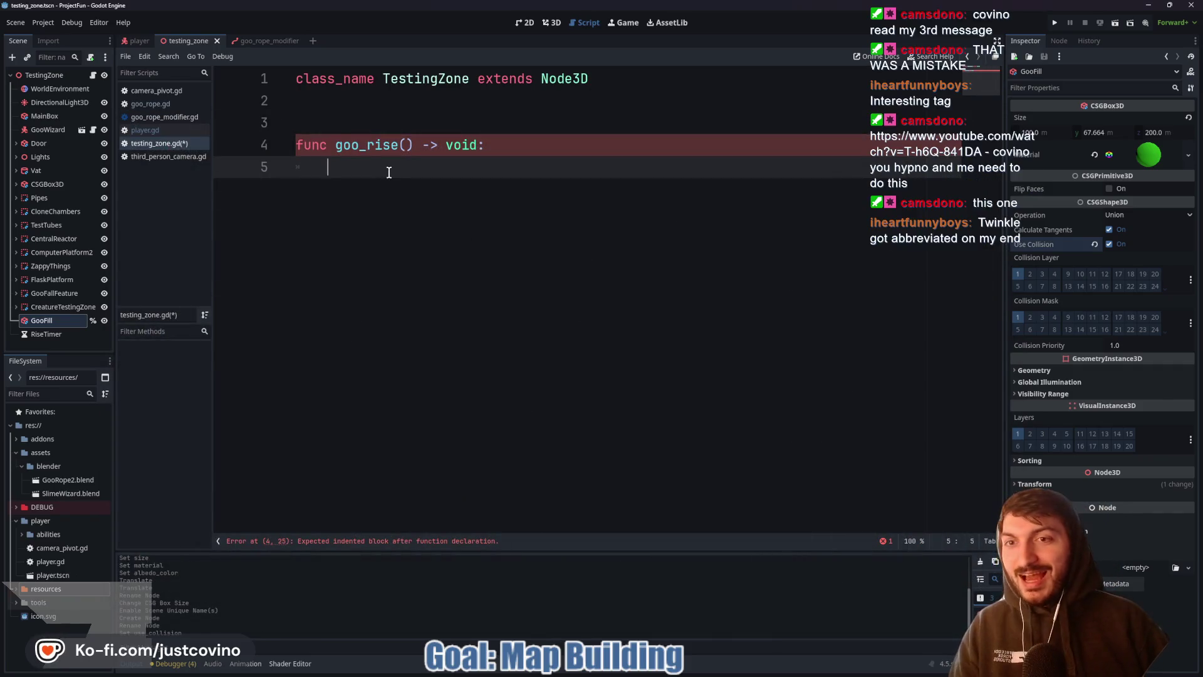
Type `%GooFill.global_position.y = lerp(%GooFill.global_position.y + RISE_AMOUNT, 0.15)` in goo_rise
{"action": "type", "text": "%"}
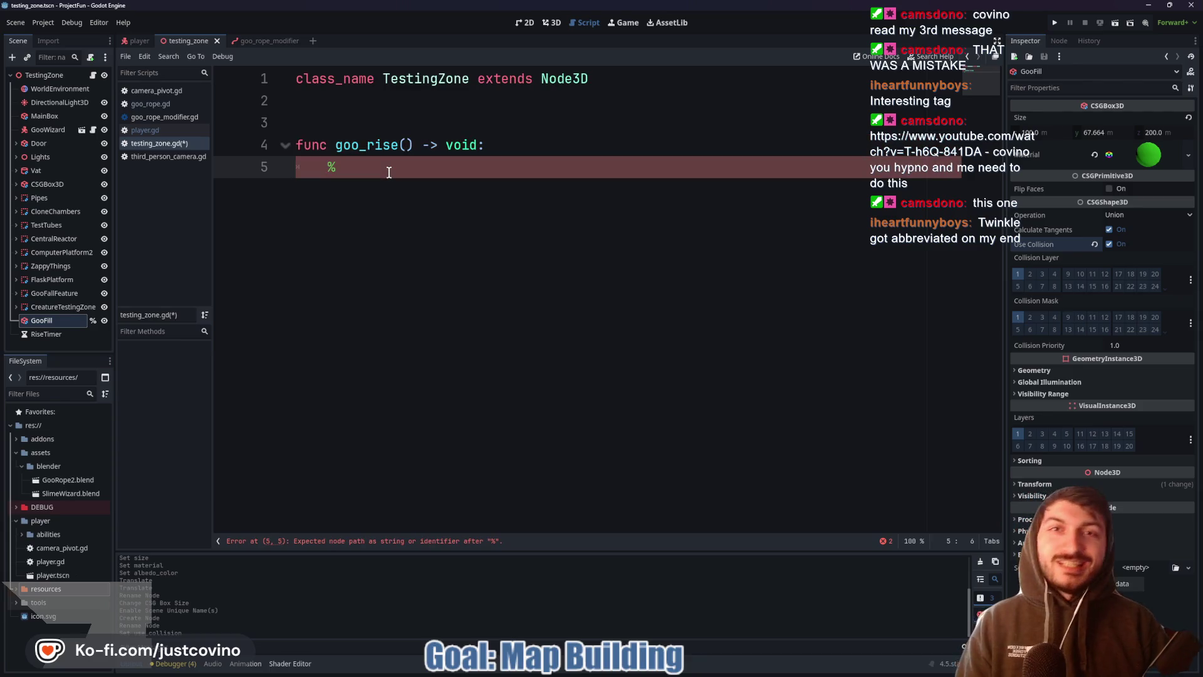
{"action": "type", "text": "Goo"}
{"action": "key", "text": "Return"}
{"action": "type", "text": ".glova"}
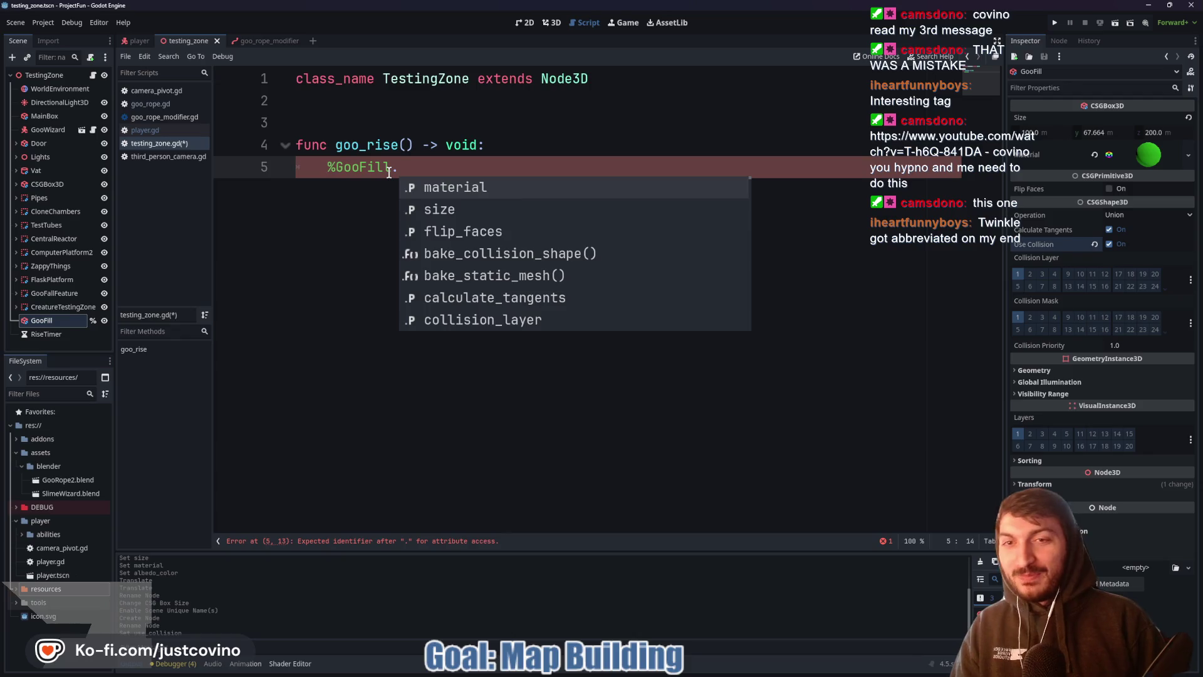
{"action": "key", "text": "BackSpace"}
{"action": "key", "text": "BackSpace"}
{"action": "type", "text": "bal_p"}
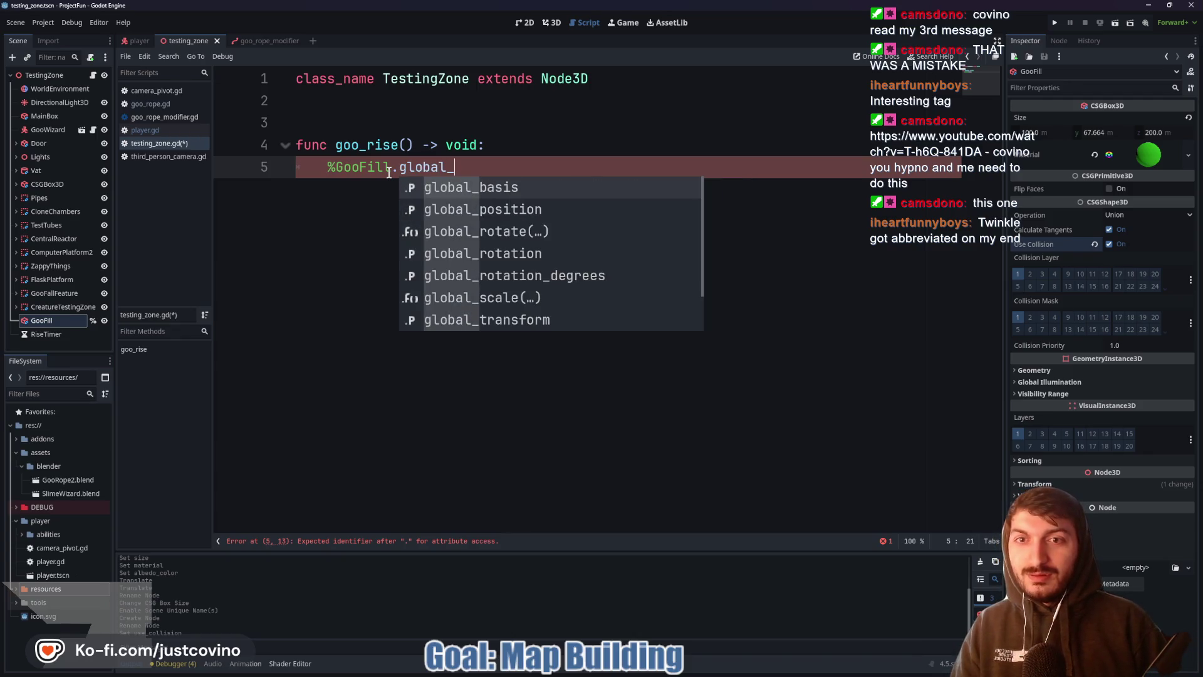
{"action": "key", "text": "Return"}
{"action": "type", "text": ".y "}
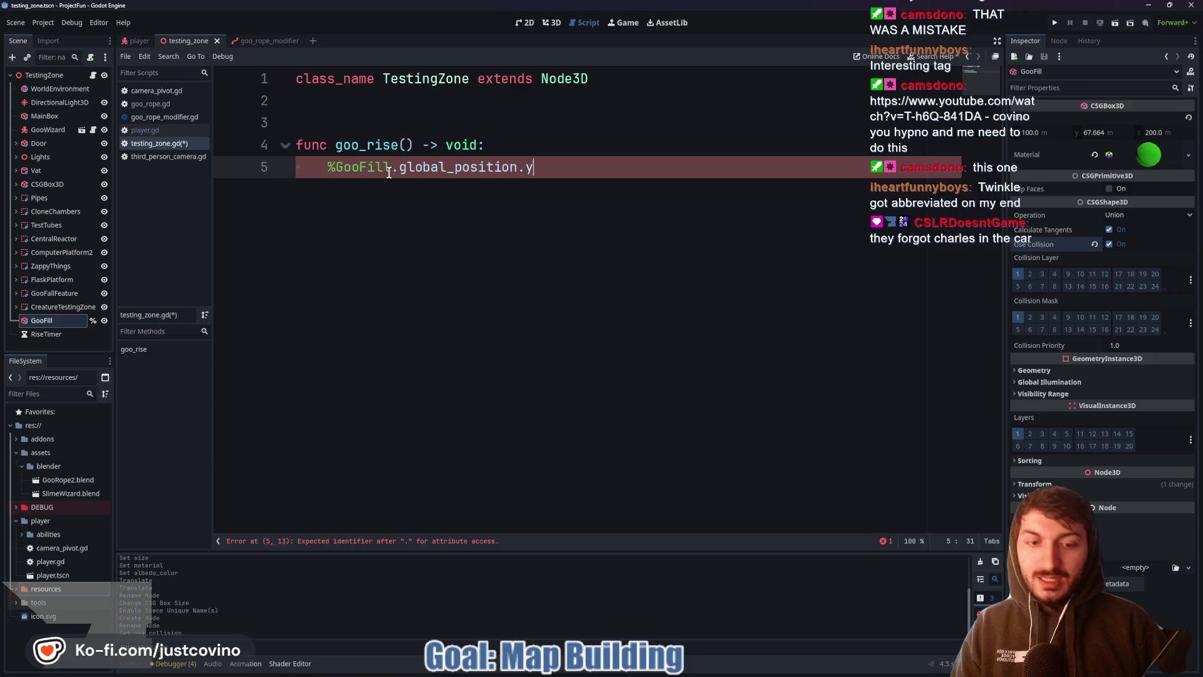
{"action": "type", "text": "= lerp("}
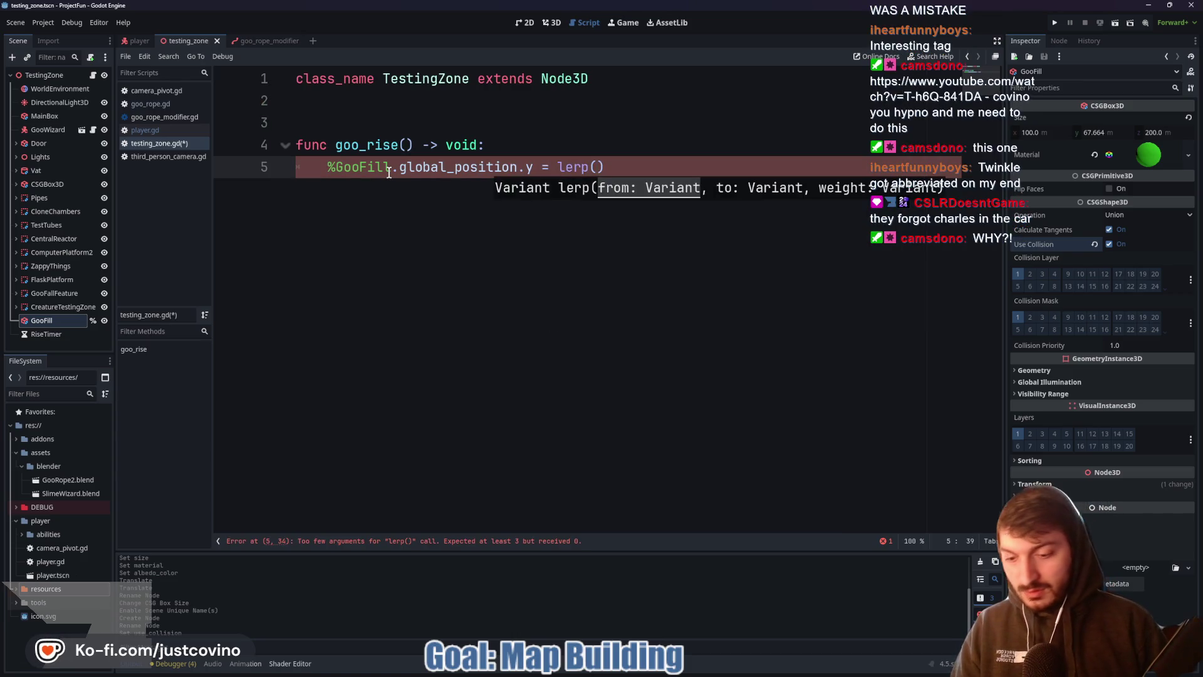
{"action": "type", "text": "%GooFill."}
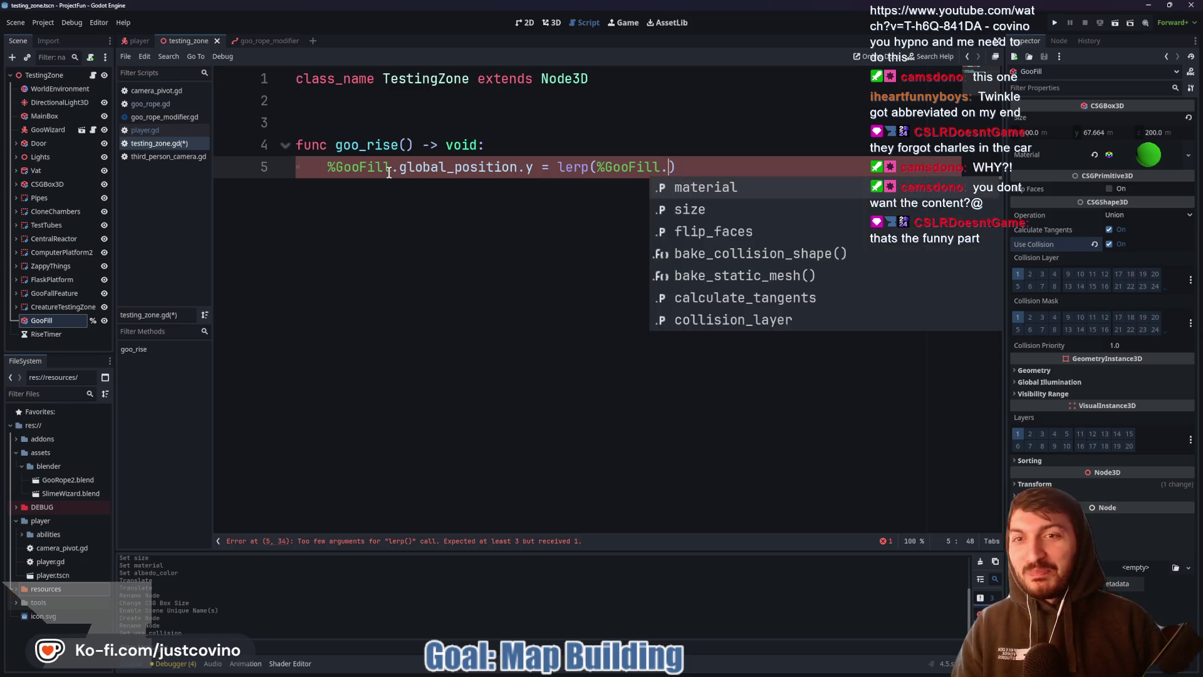
{"action": "type", "text": "global_position.y"}
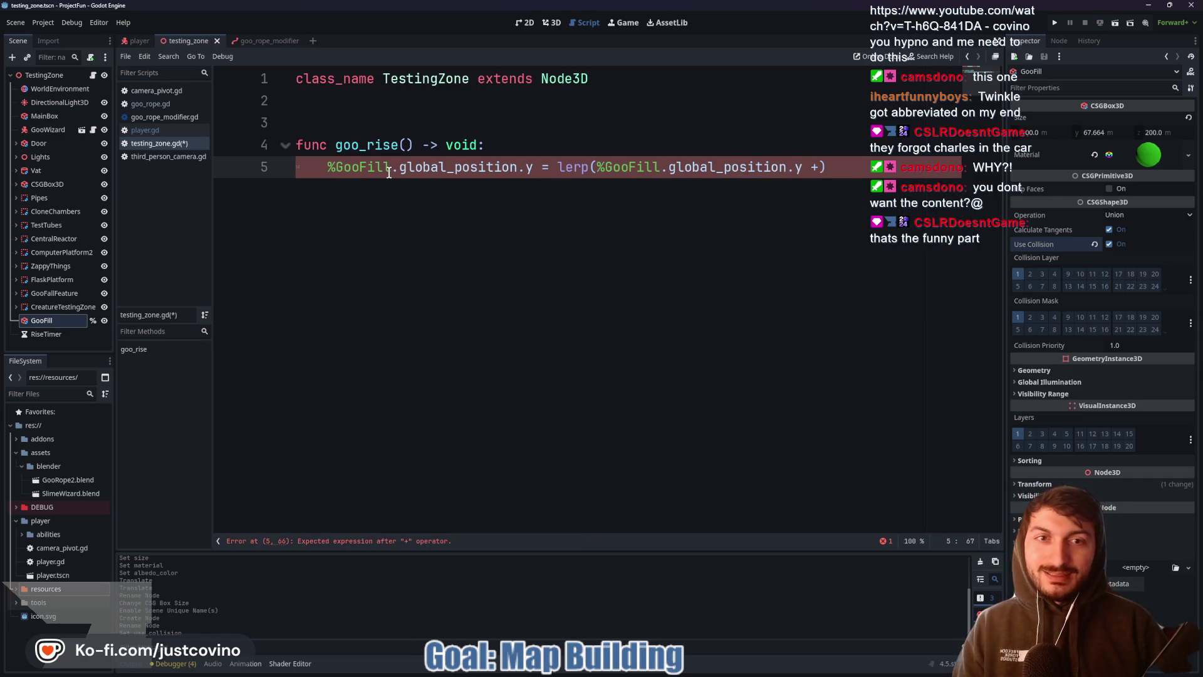
{"action": "type", "text": " + rise"}
{"action": "key", "text": "BackSpace"}
{"action": "key", "text": "BackSpace"}
{"action": "key", "text": "BackSpace"}
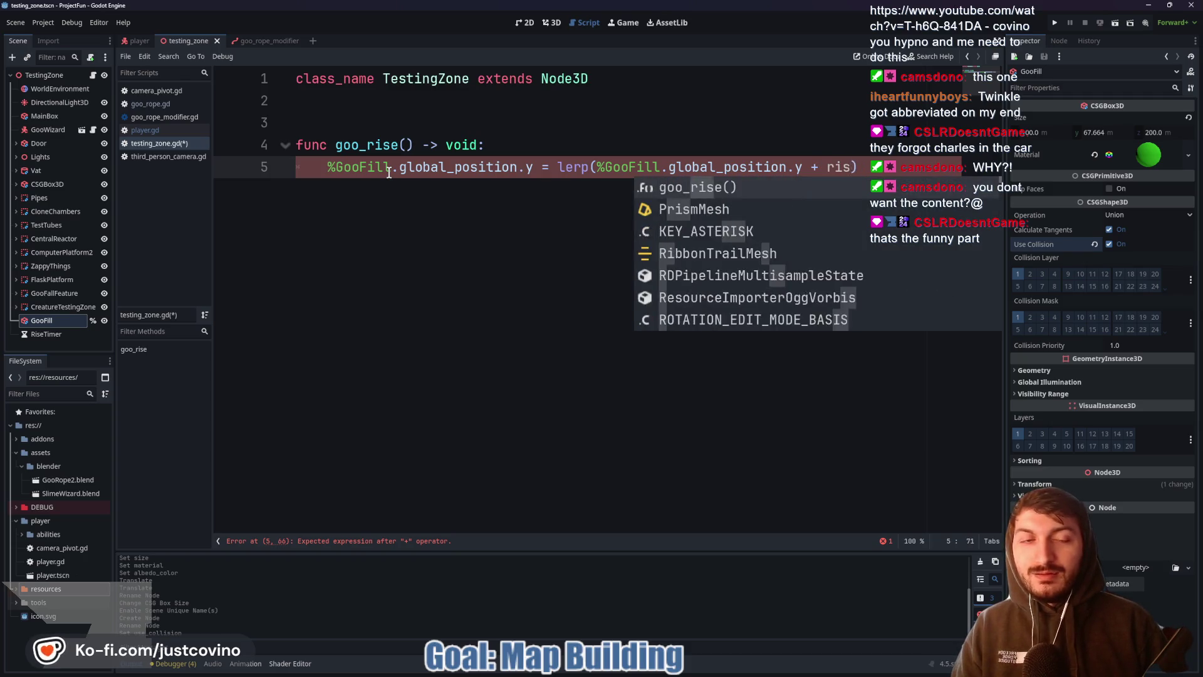
{"action": "type", "text": "RISE_AMOUNT"}
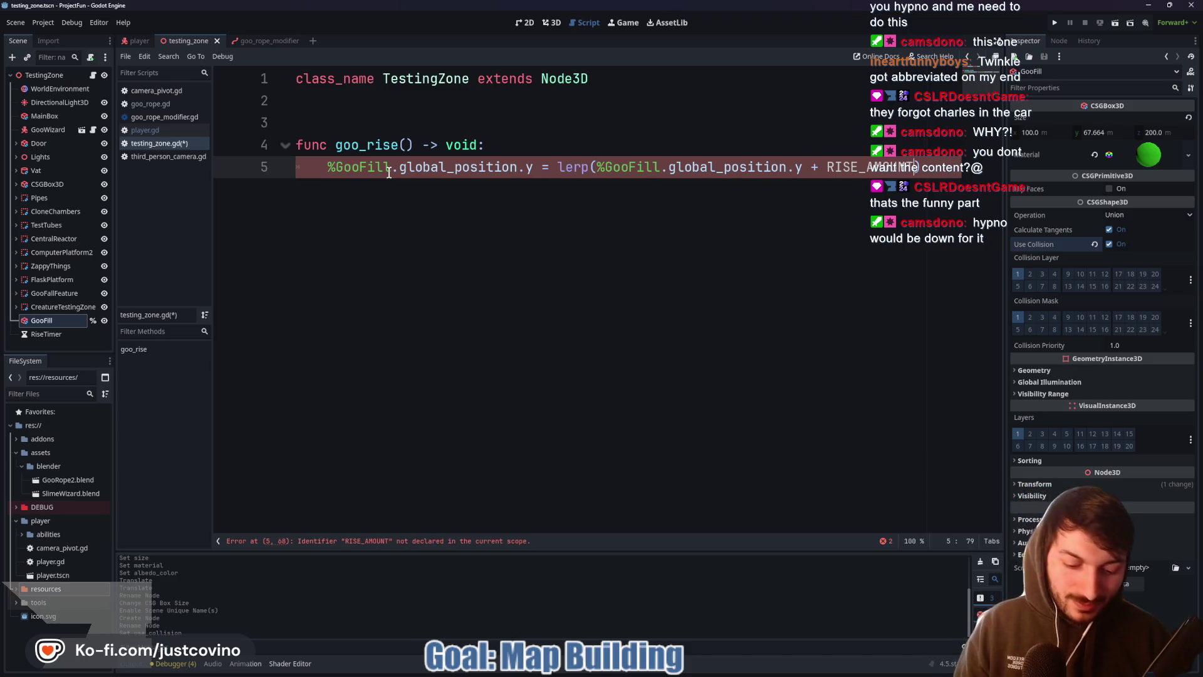
{"action": "type", "text": ", "}
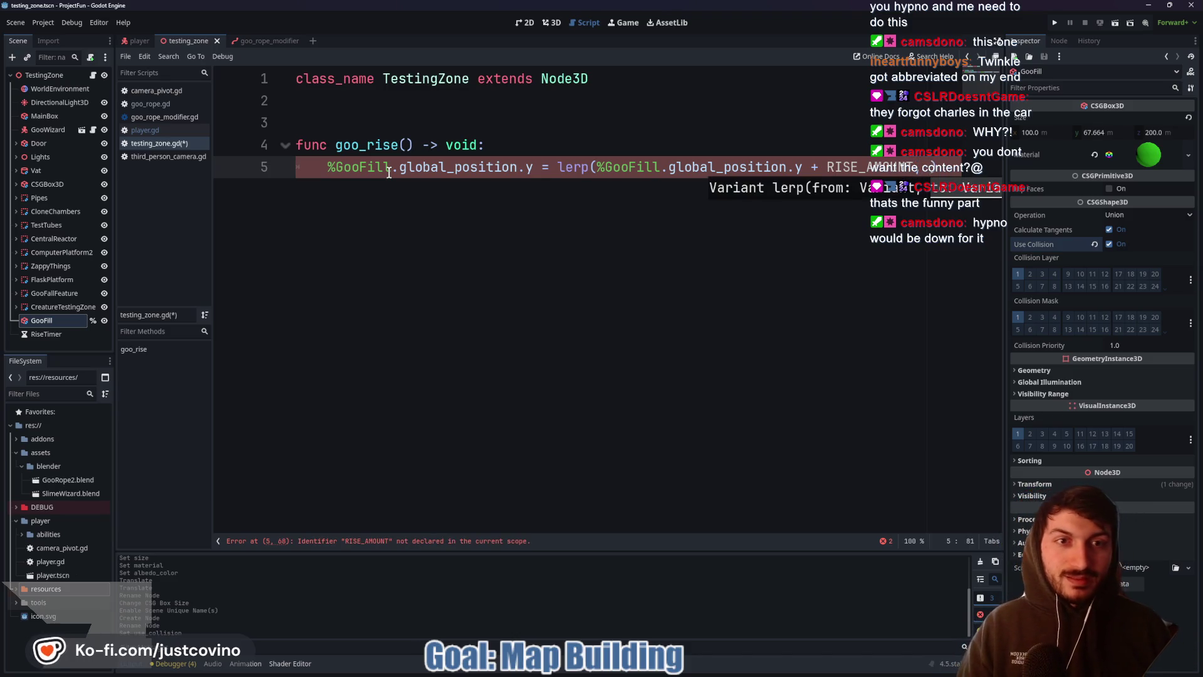
{"action": "type", "text": "0.15"}
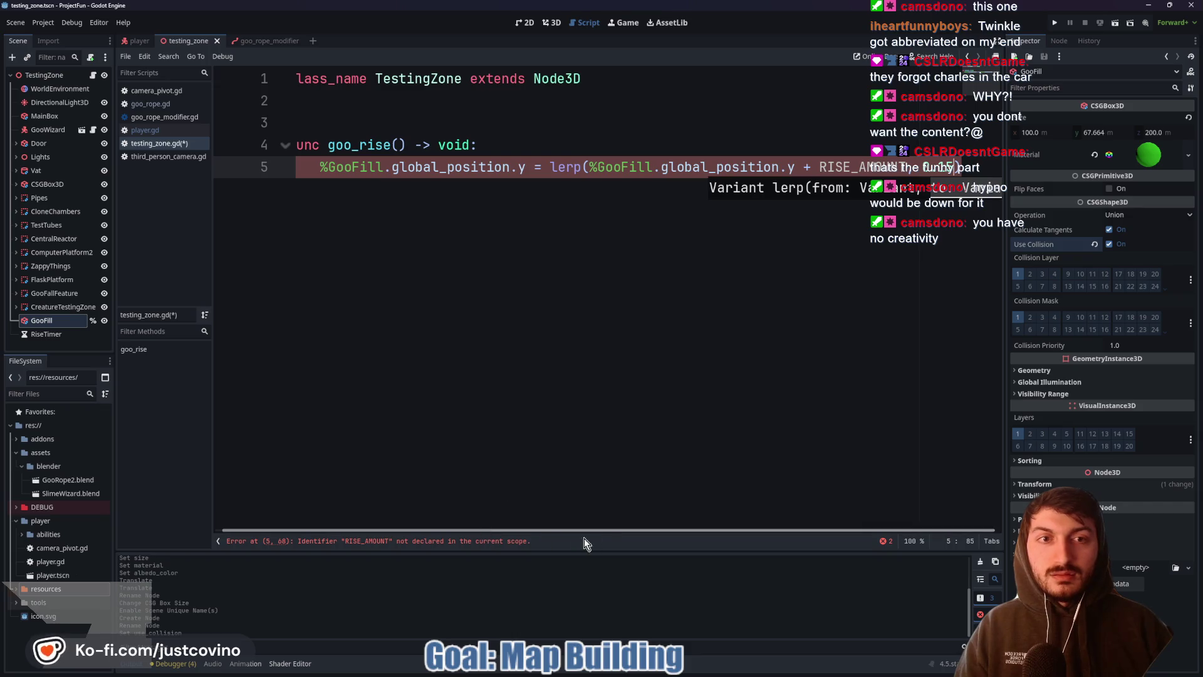
Insert GooFill's current global_position.y as the lerp's starting argument
{"action": "left_click_drag", "start_coordinate": [590, 164], "coordinate": [796, 159]}
{"action": "key", "text": "ctrl+c"}
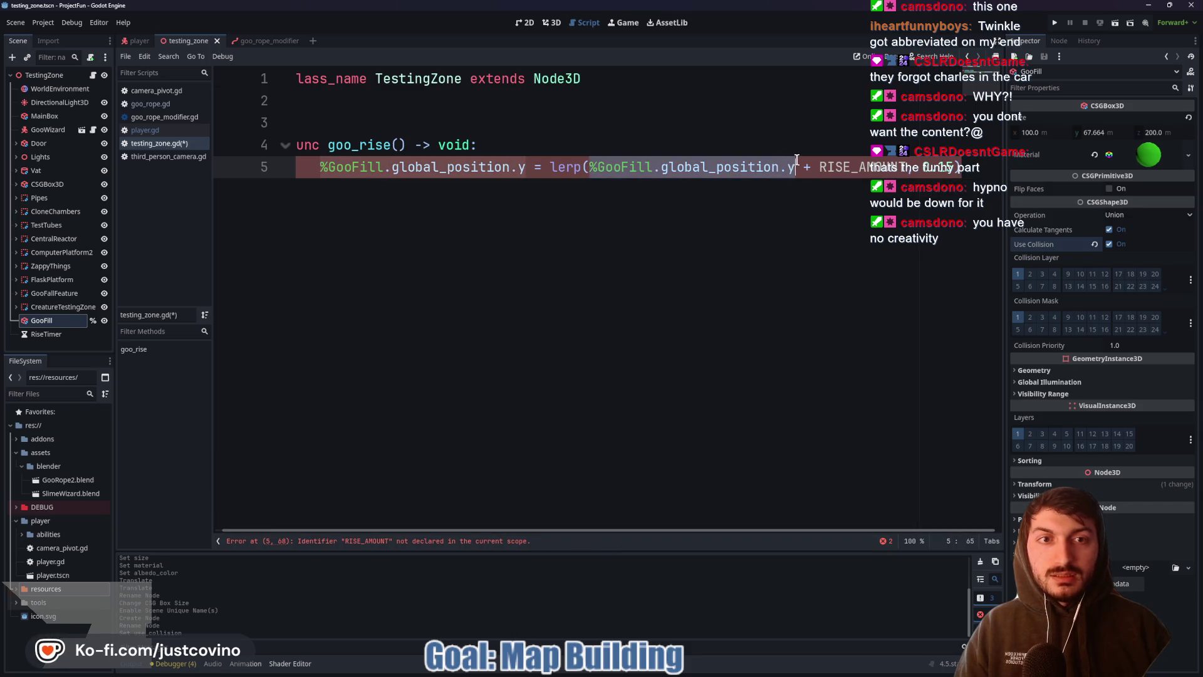
{"action": "key", "text": "Right"}
{"action": "key", "text": "ctrl+v"}
{"action": "type", "text": ","}
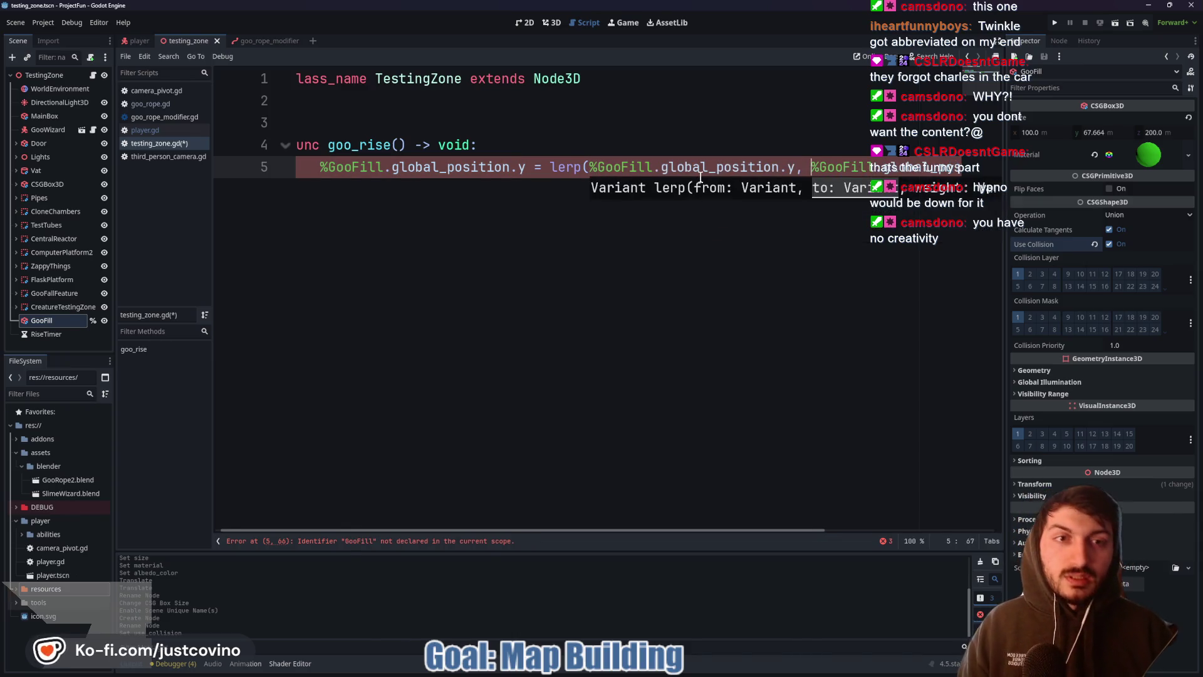
{"action": "key", "text": "End"}
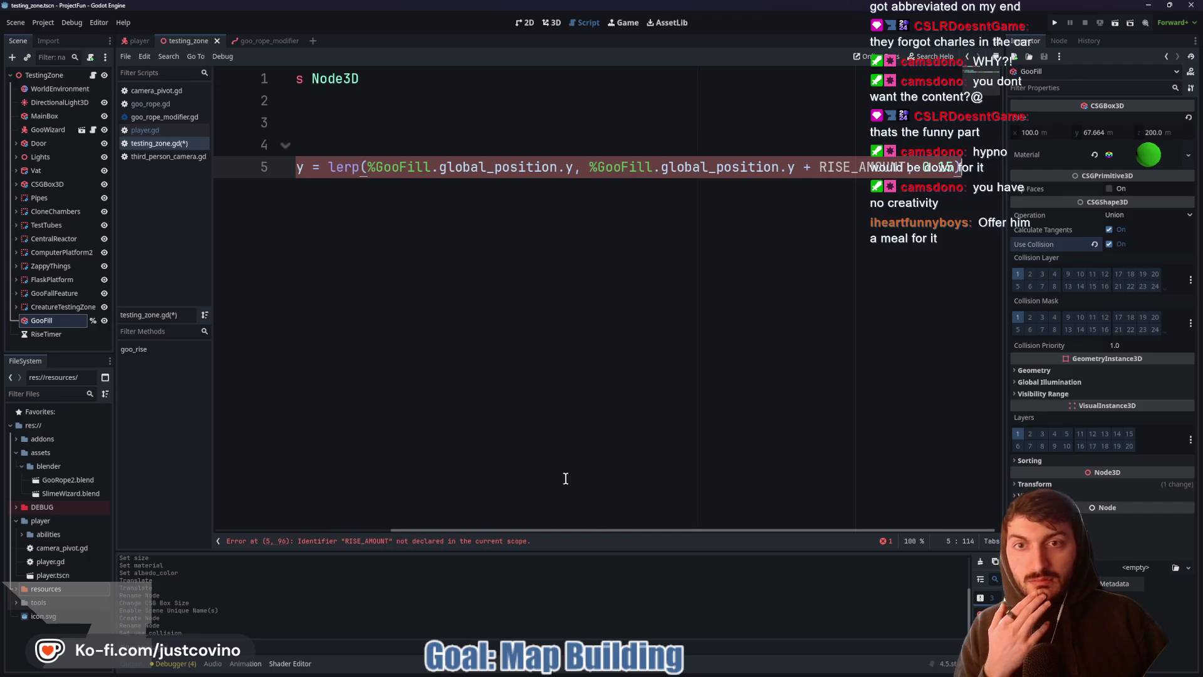
{"action": "mouse_move", "coordinate": [578, 532]}
{"action": "left_mouse_down"}
{"action": "mouse_move", "coordinate": [526, 527]}
{"action": "mouse_move", "coordinate": [544, 506]}
{"action": "left_mouse_up"}
Add `const RISE_AMOUNT: float = 1.0` below class_name and save the TestingZone script
{"action": "left_click", "coordinate": [399, 108]}
{"action": "key", "text": "Return"}
{"action": "type", "text": "const RISE_AMOUNT:"}
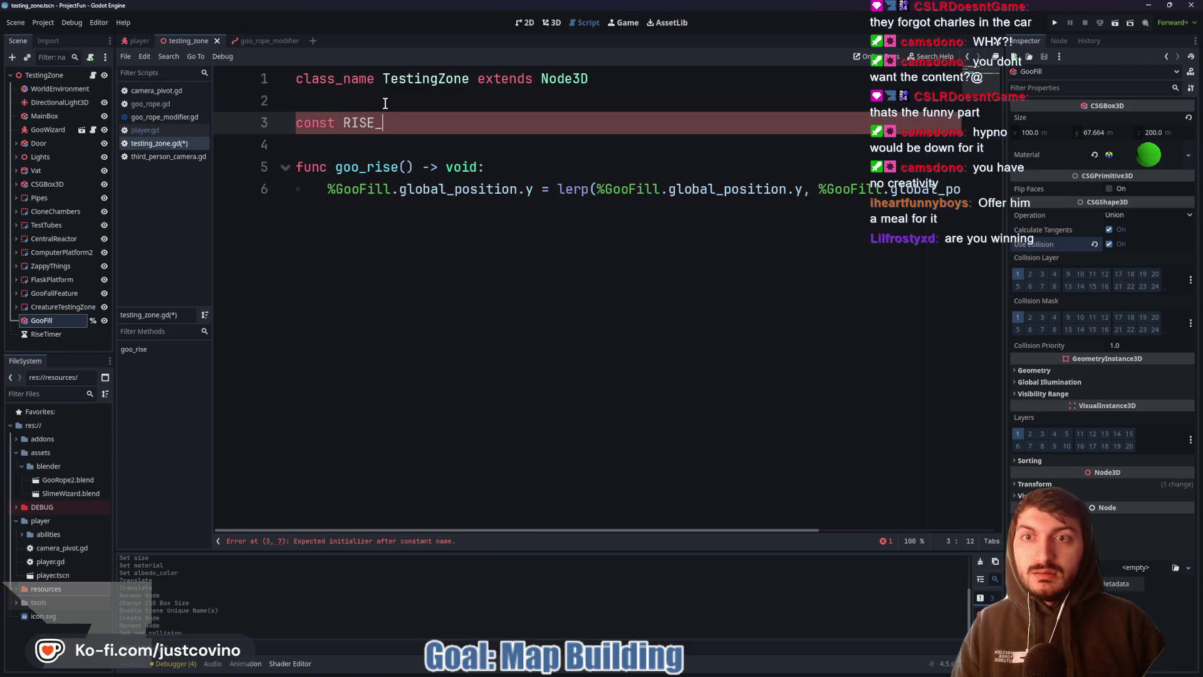
{"action": "type", "text": " float = "}
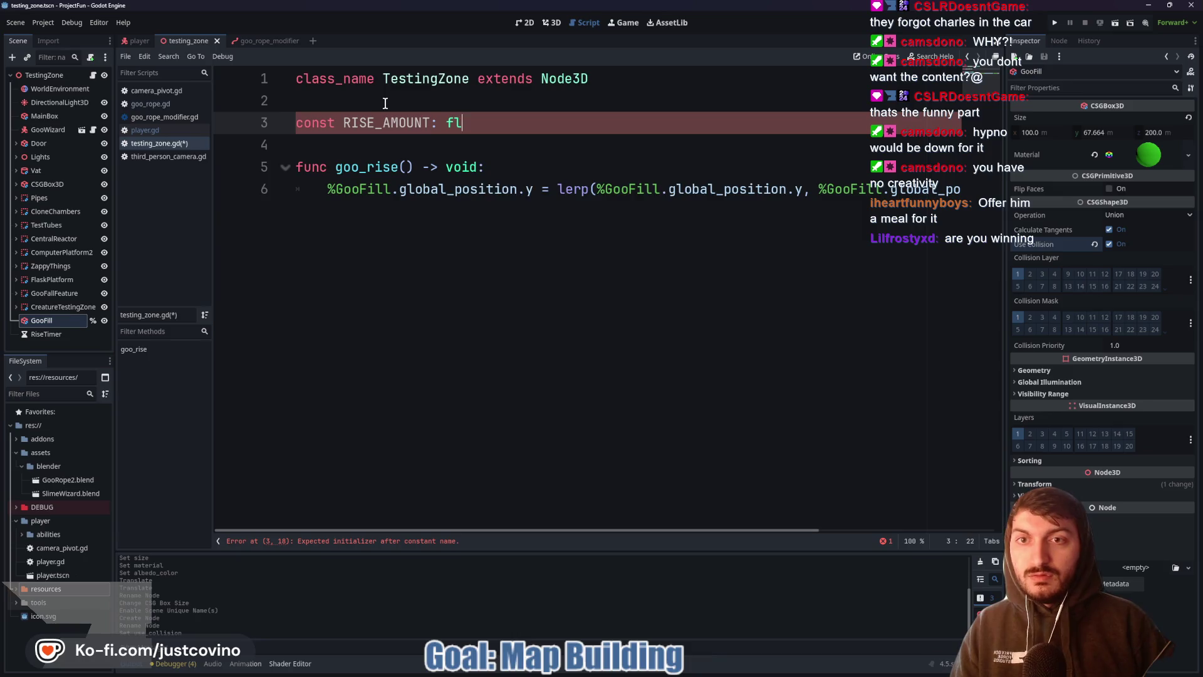
{"action": "type", "text": "1.0"}
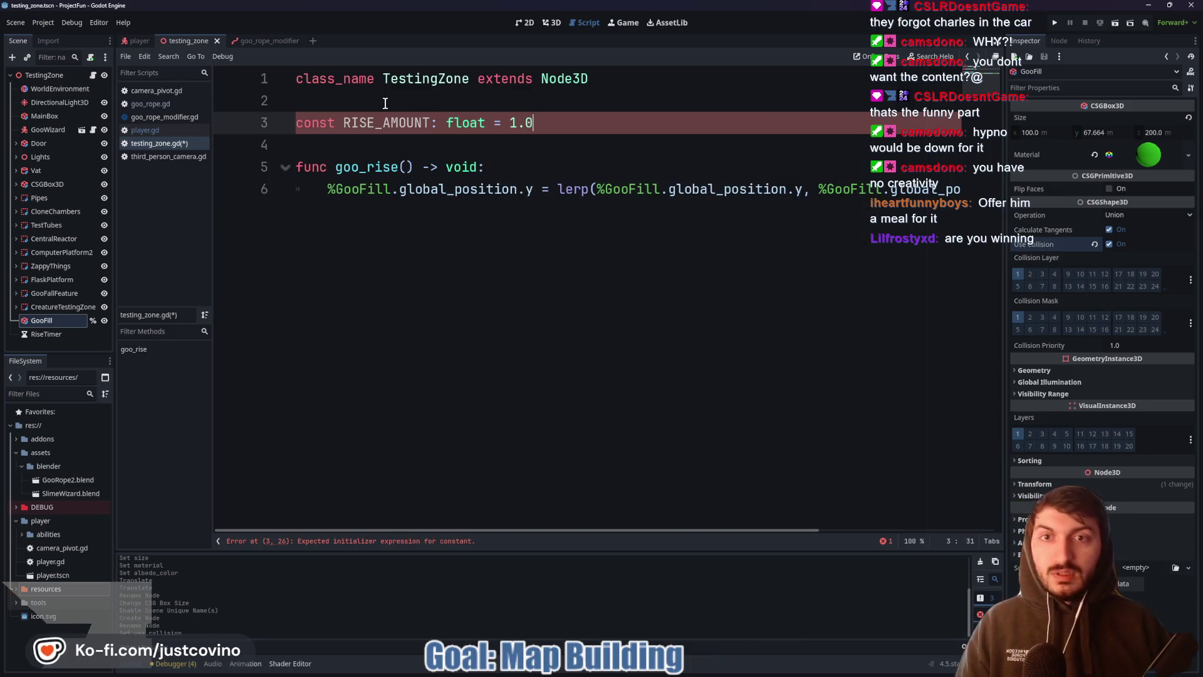
{"action": "left_click", "coordinate": [443, 152]}
{"action": "key", "text": "ctrl+s"}
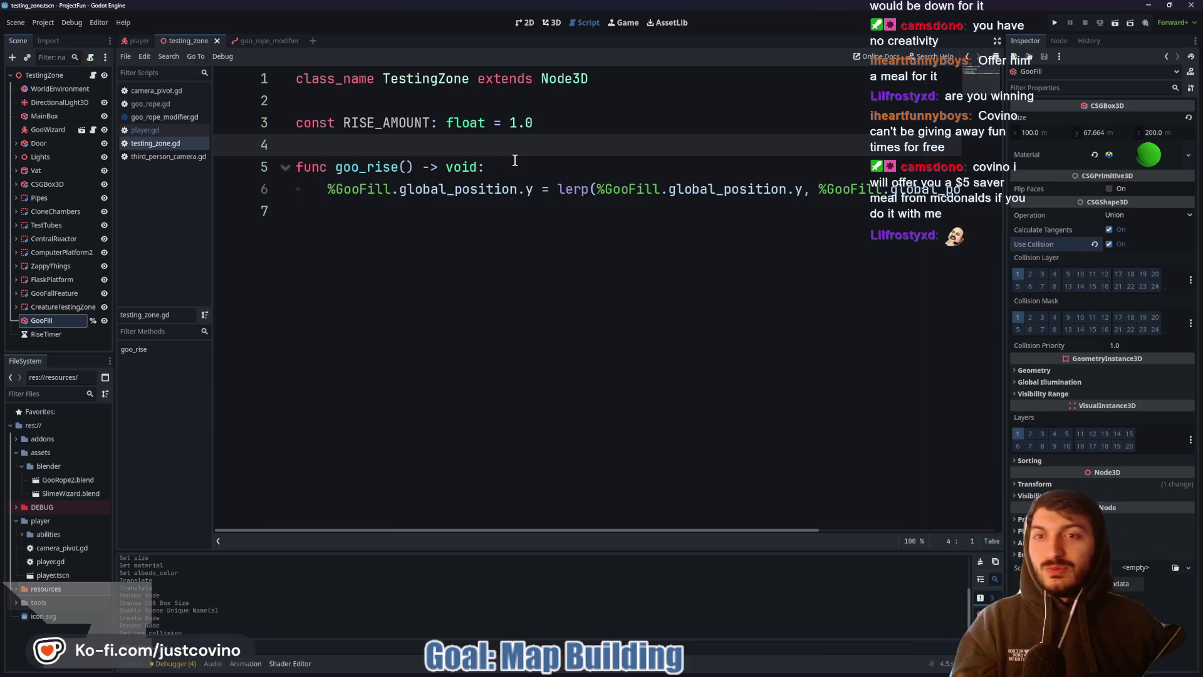
Insert a blank line above goo_rise, save, and switch to the GodotFest website
{"action": "key", "text": "Return"}
{"action": "key", "text": "ctrl+s"}
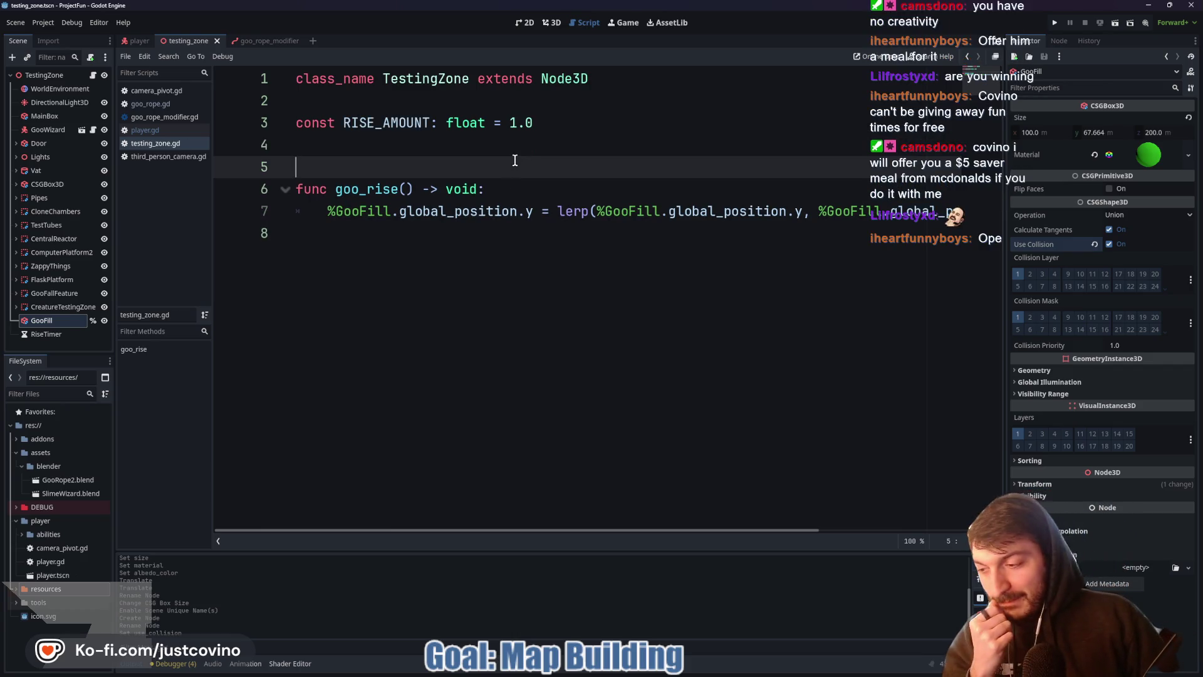
{"action": "left_click", "coordinate": [405, 237]}
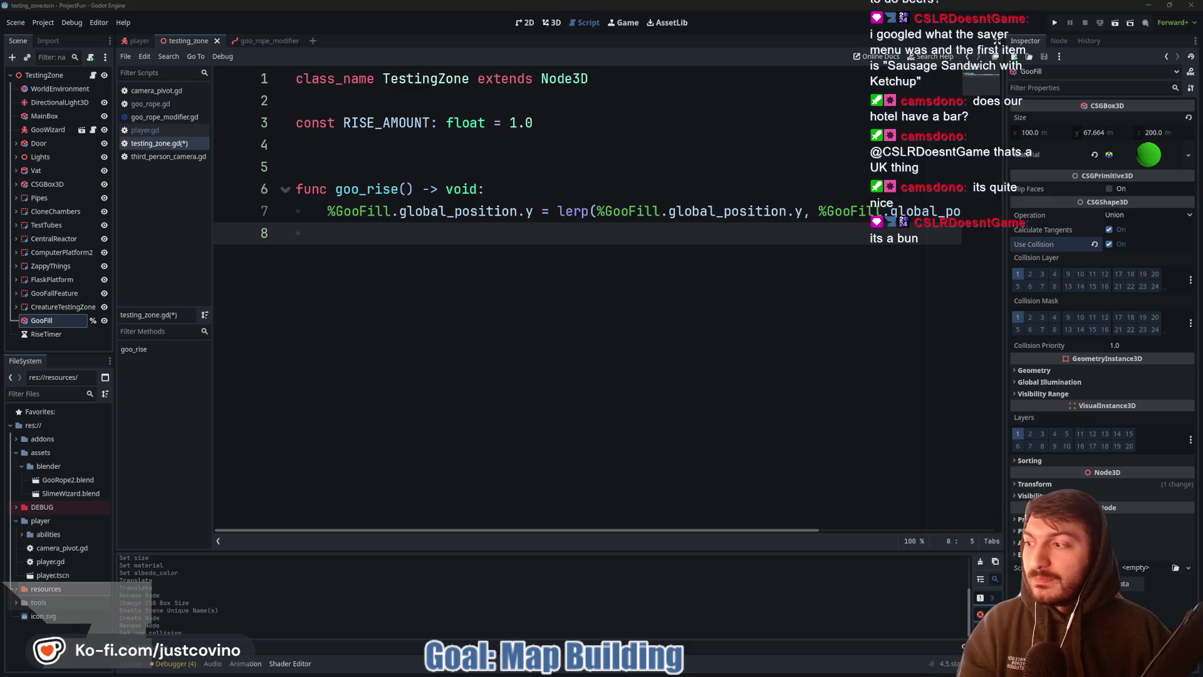
{"action": "key", "text": "alt+Tab"}
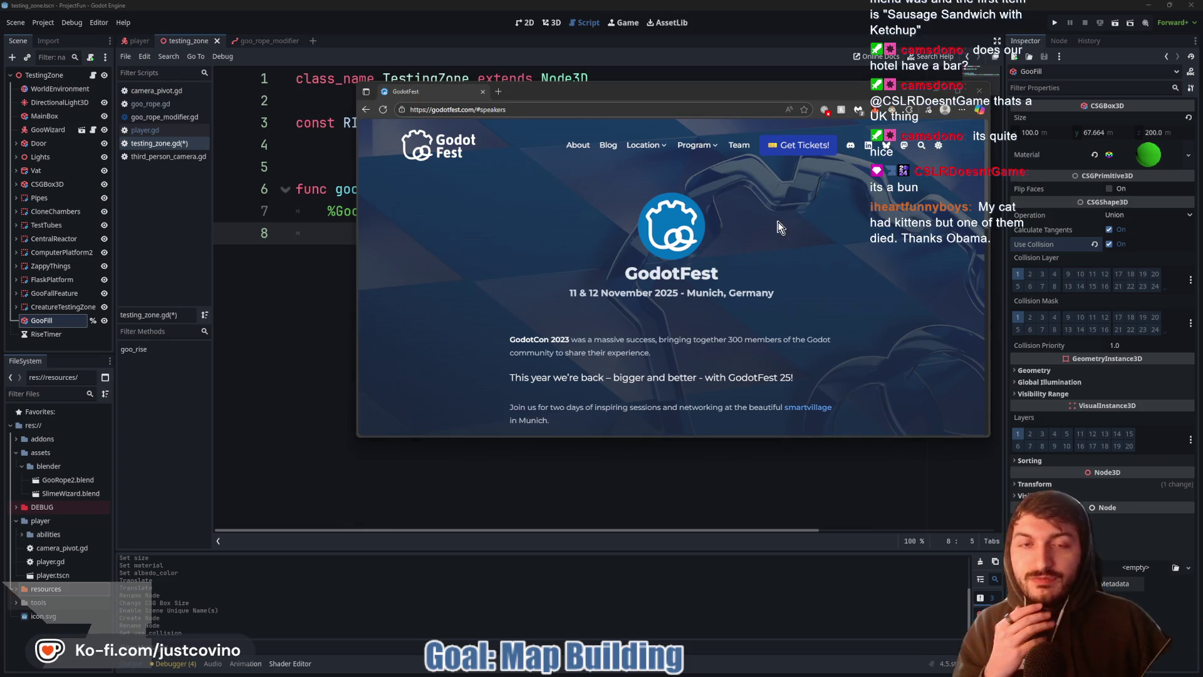
Open the GodotFest Location > Hotels page
{"action": "mouse_move", "coordinate": [646, 145]}
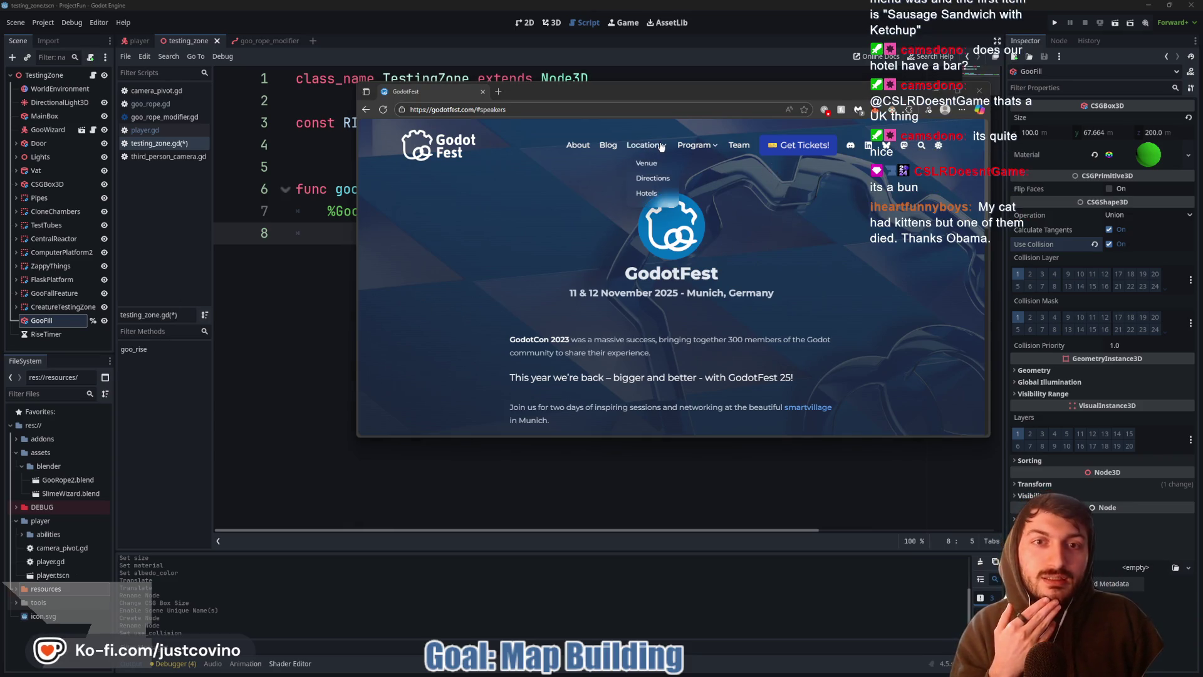
{"action": "left_click", "coordinate": [649, 193]}
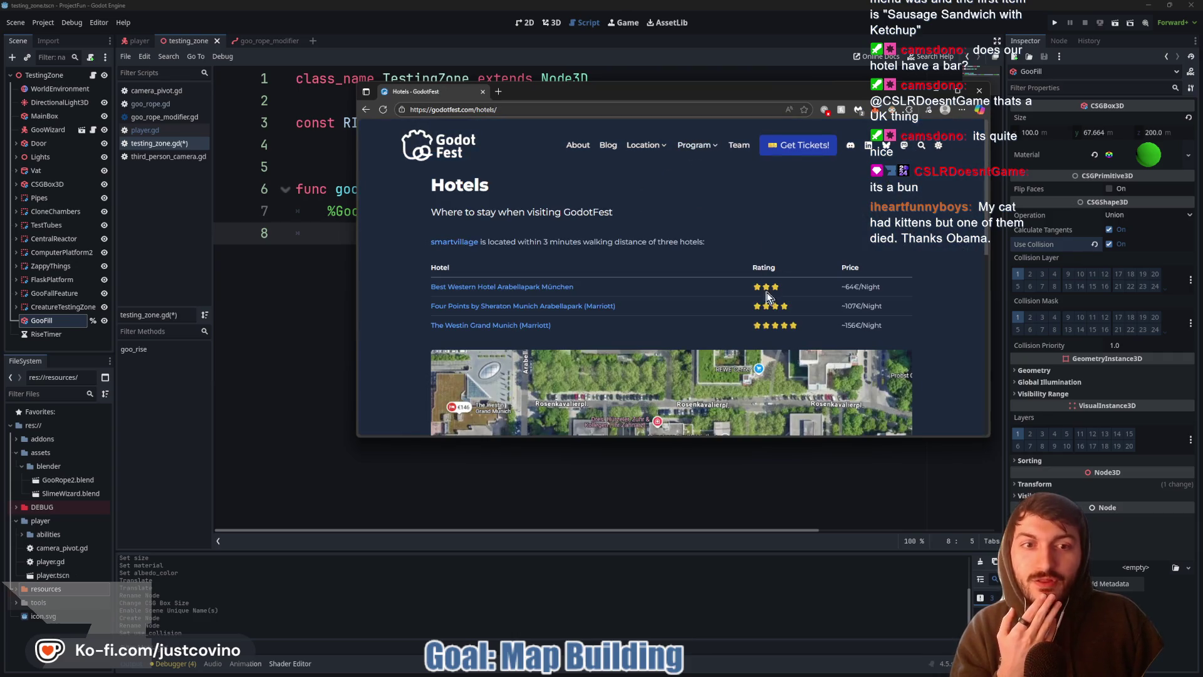
{"action": "left_click_drag", "start_coordinate": [683, 91], "coordinate": [569, 84]}
{"action": "scroll", "coordinate": [574, 246], "scroll_direction": "down", "scroll_amount": 2}
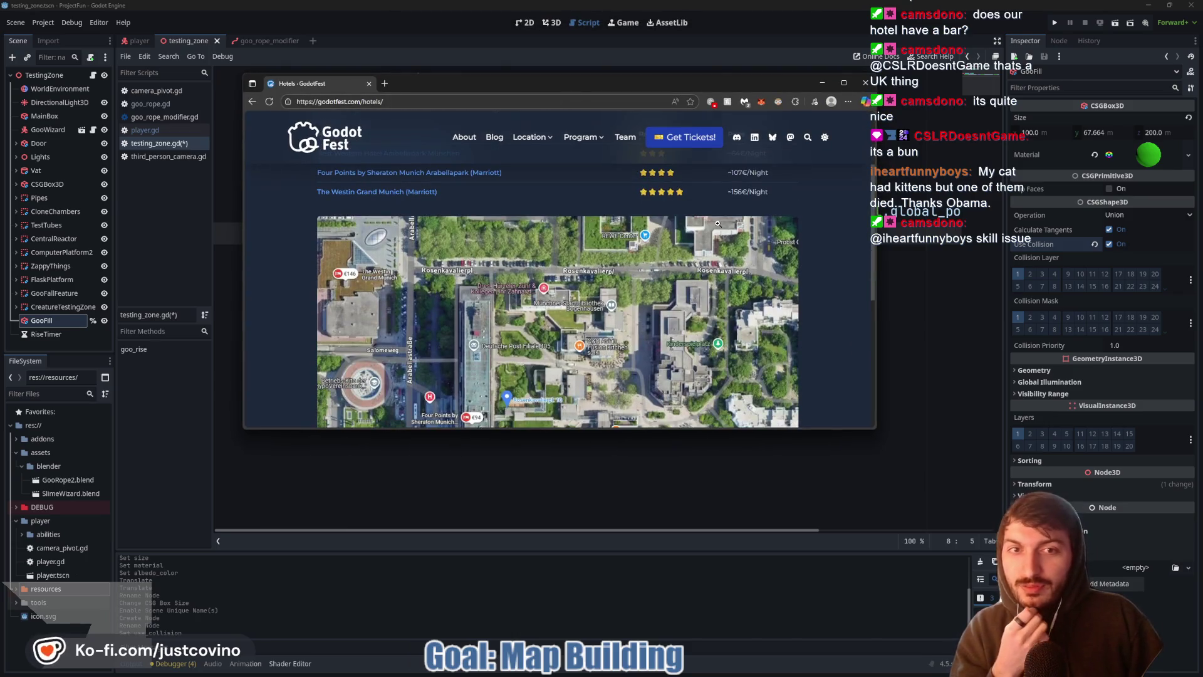
{"action": "scroll", "coordinate": [681, 210], "scroll_direction": "up", "scroll_amount": 1}
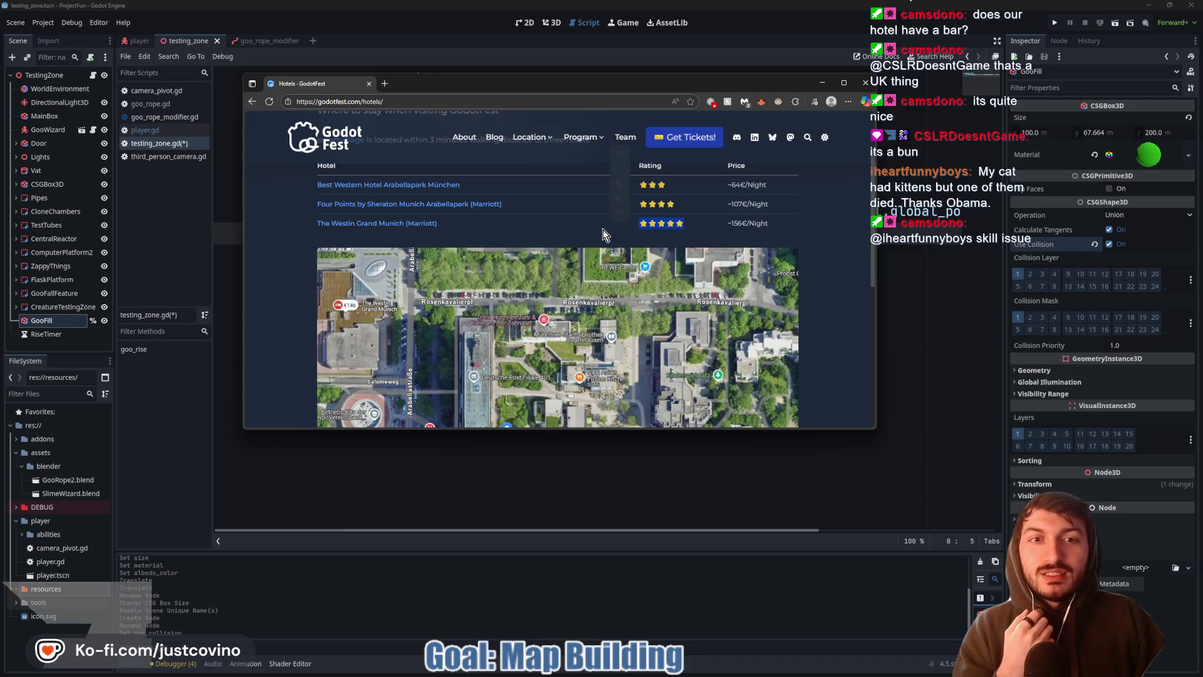
Highlight the three hotels' names, ratings and nightly prices in the hotel table
{"action": "mouse_move", "coordinate": [697, 227]}
{"action": "left_mouse_down"}
{"action": "mouse_move", "coordinate": [382, 225]}
{"action": "mouse_move", "coordinate": [307, 170]}
{"action": "mouse_move", "coordinate": [304, 149]}
{"action": "left_mouse_up"}
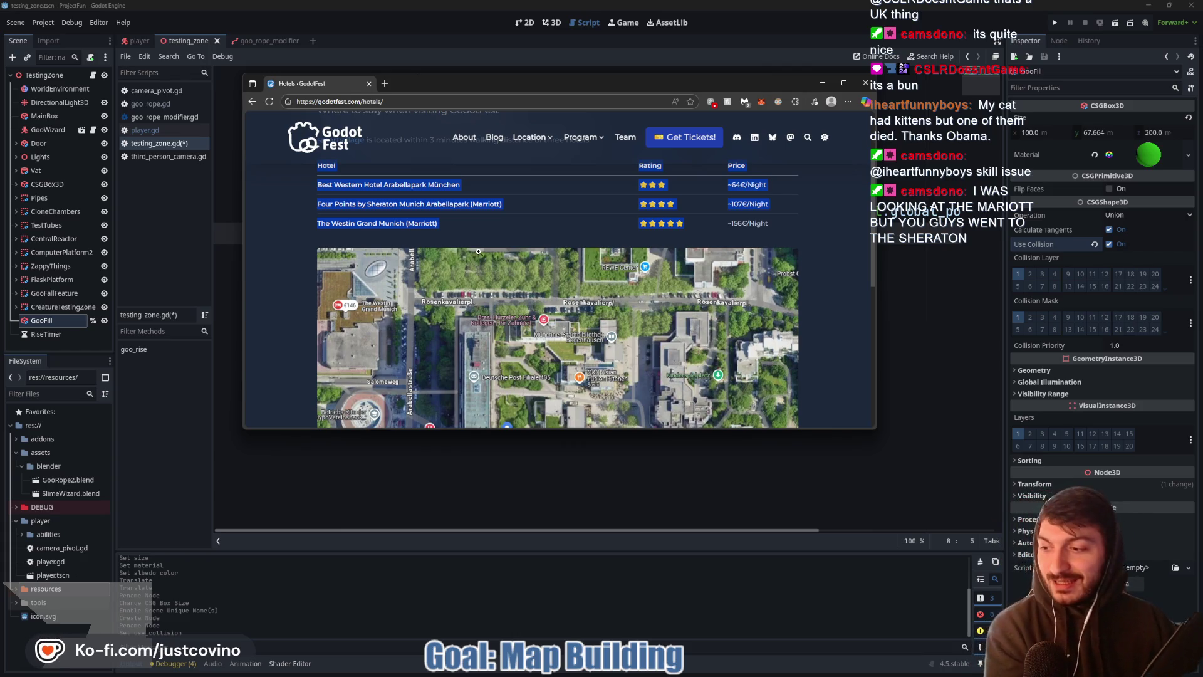
{"action": "left_click", "coordinate": [497, 225]}
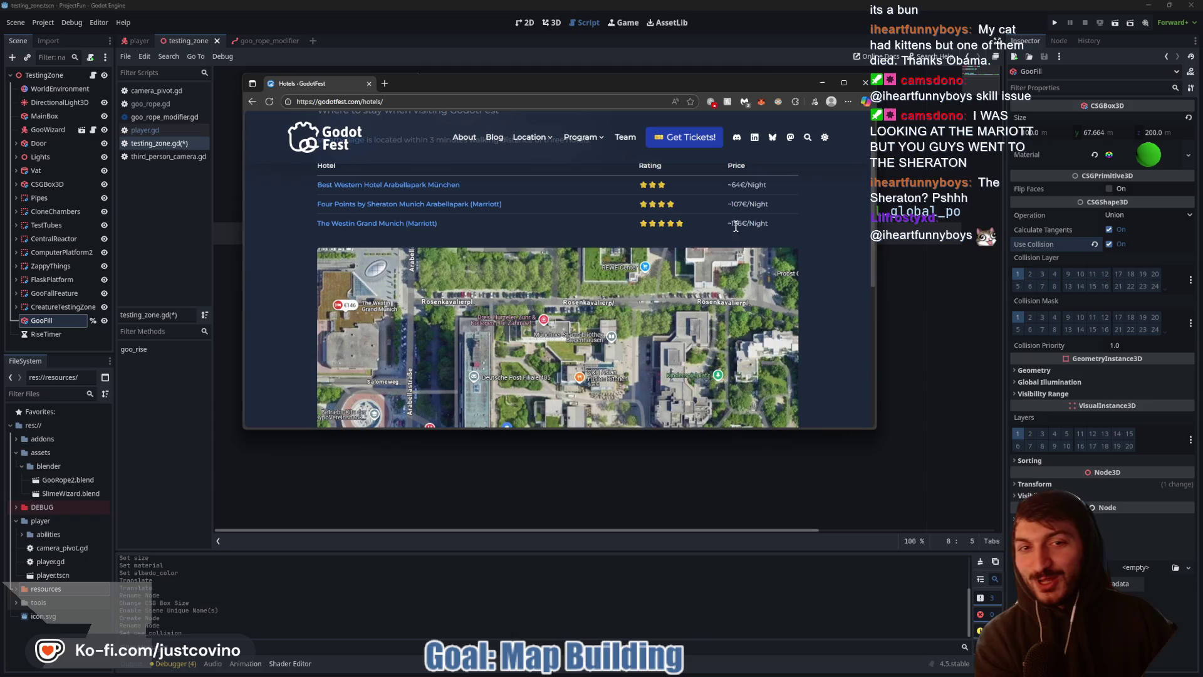
{"action": "left_click_drag", "start_coordinate": [793, 223], "coordinate": [286, 232]}
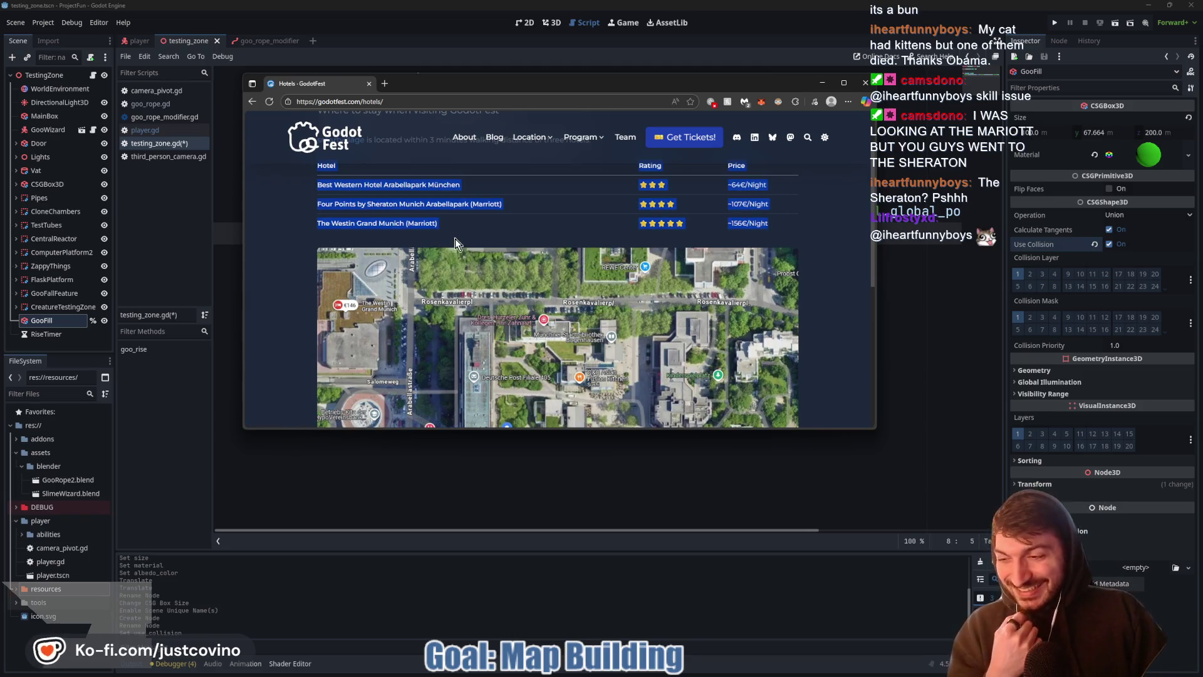
{"action": "left_click", "coordinate": [476, 224]}
{"action": "scroll", "coordinate": [498, 232], "scroll_direction": "down", "scroll_amount": 2}
Close the browser, make RiseTimer a unique name, and reference %RiseTimer in _ready
{"action": "scroll", "coordinate": [689, 157], "scroll_direction": "up", "scroll_amount": 4}
{"action": "left_click", "coordinate": [865, 82]}
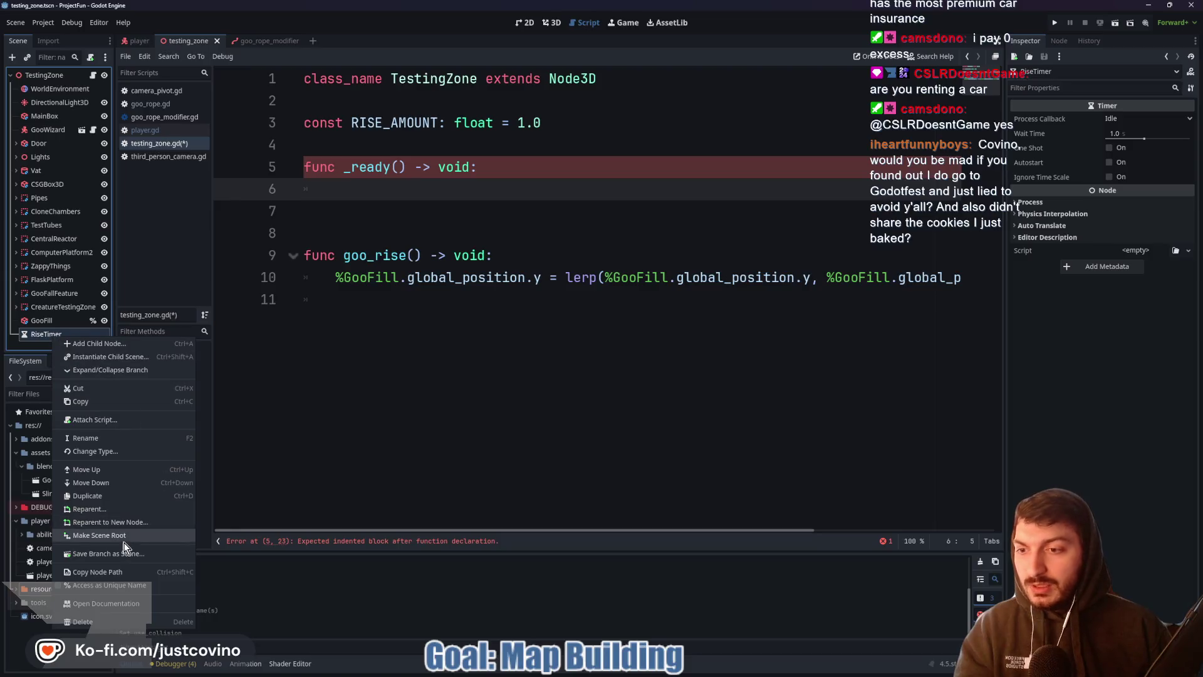
{"action": "left_click", "coordinate": [104, 582]}
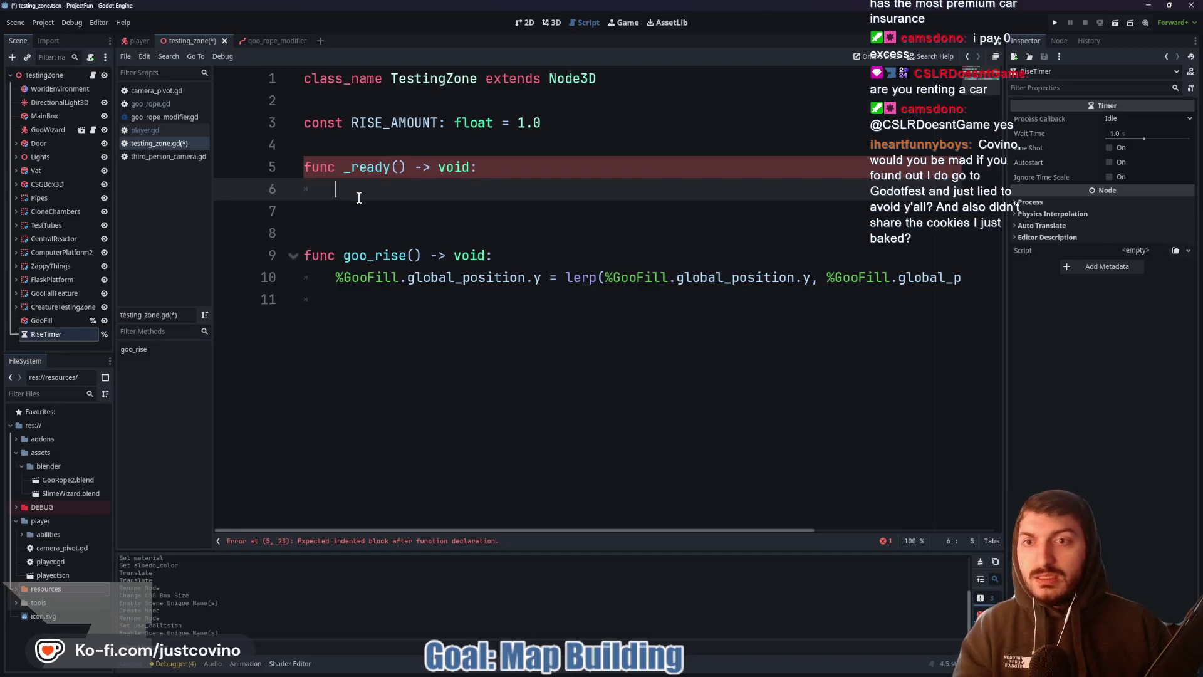
{"action": "type", "text": "%Ris"}
{"action": "key", "text": "Return"}
Add extra blank lines below the class_name declaration
{"action": "left_click", "coordinate": [352, 111]}
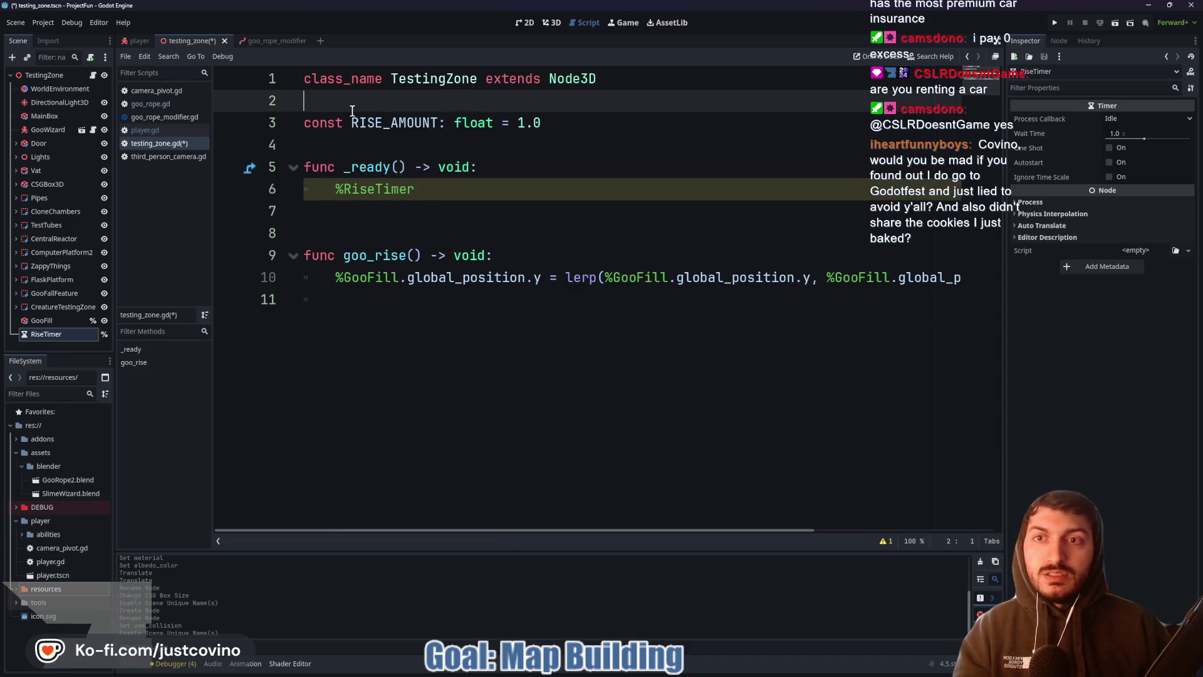
{"action": "key", "text": "Return"}
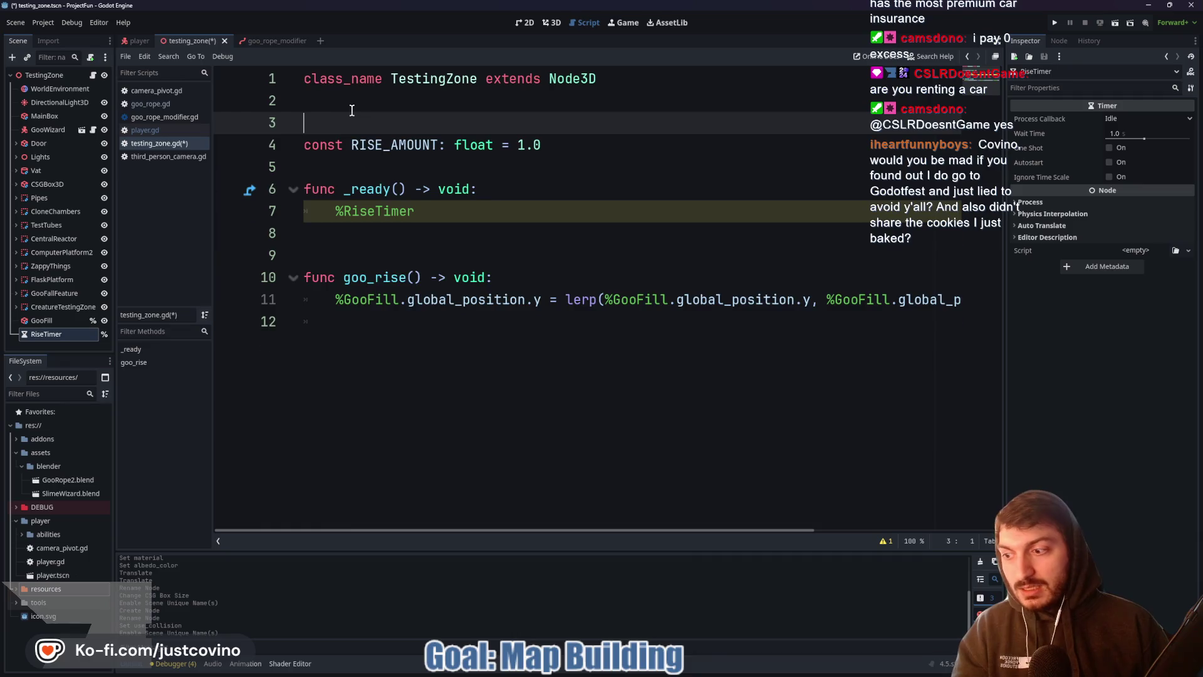
{"action": "key", "text": "Return"}
{"action": "key", "text": "Up"}
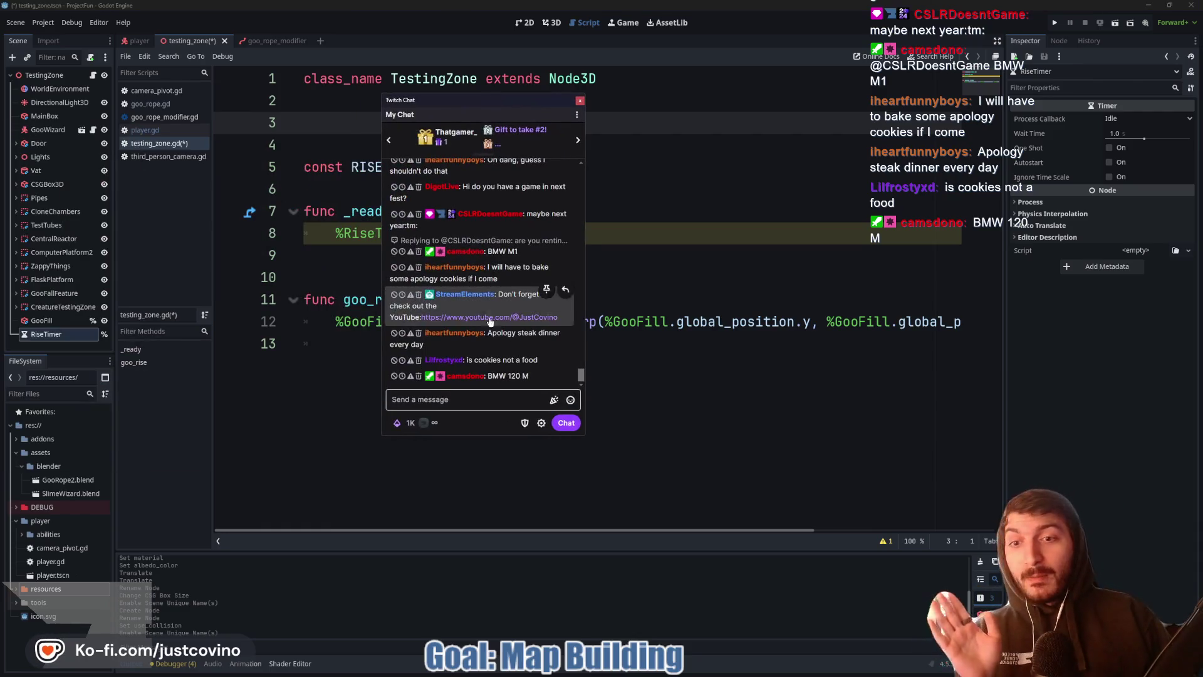
{"action": "left_click_drag", "start_coordinate": [442, 344], "coordinate": [499, 330]}
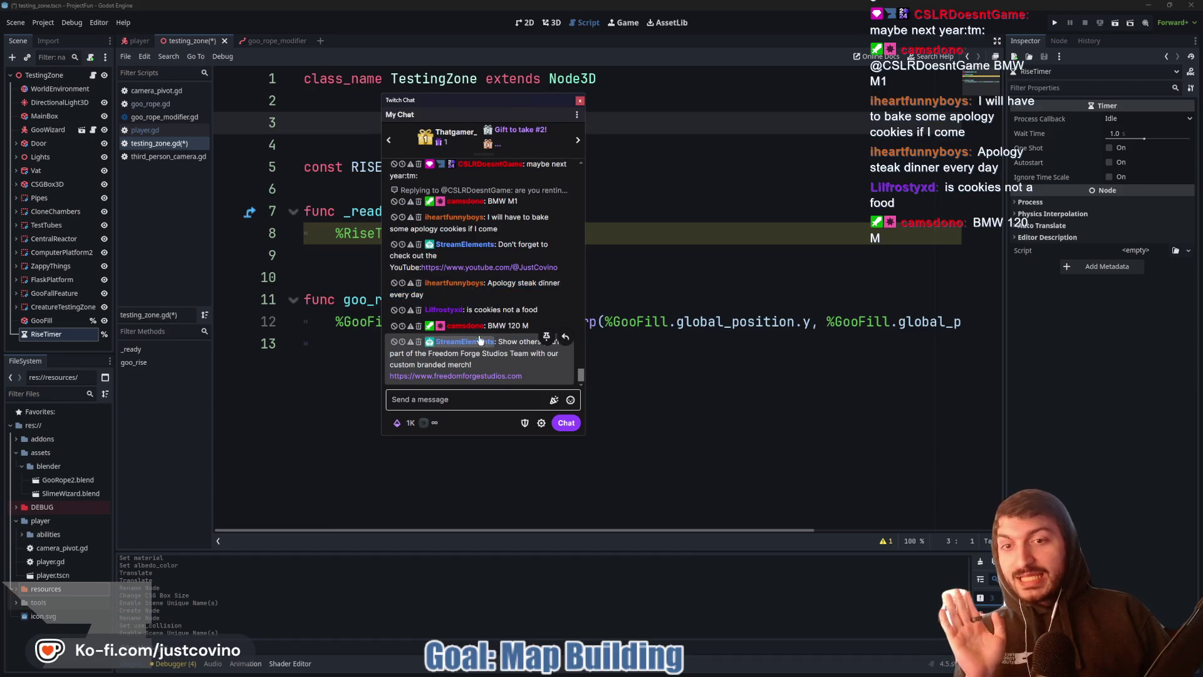
{"action": "left_click", "coordinate": [463, 244]}
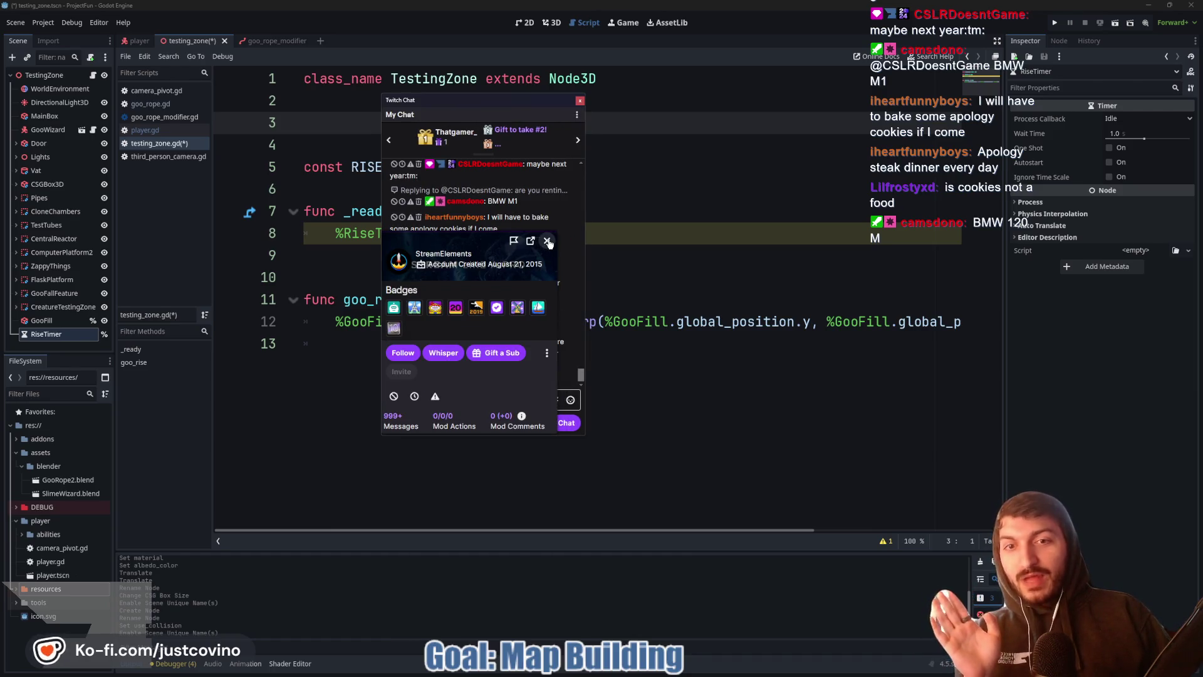
{"action": "left_click", "coordinate": [547, 241]}
{"action": "left_click_drag", "start_coordinate": [488, 285], "coordinate": [501, 285]}
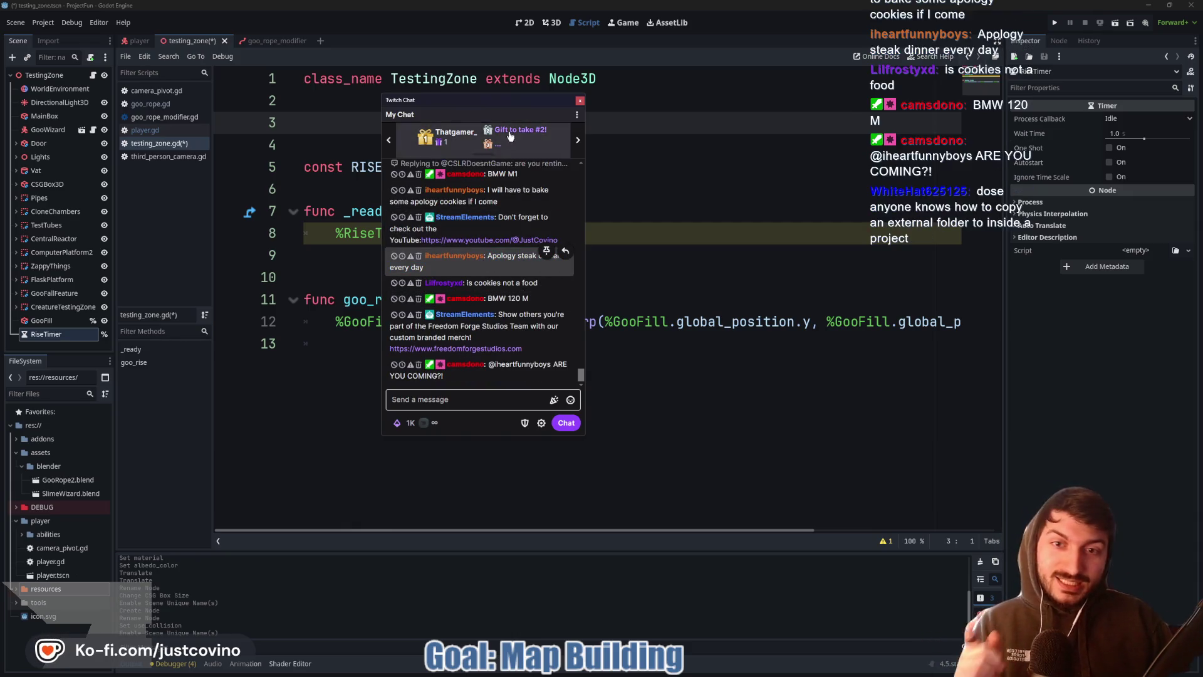
{"action": "left_click_drag", "start_coordinate": [474, 103], "coordinate": [487, 115]}
{"action": "left_click", "coordinate": [596, 115]}
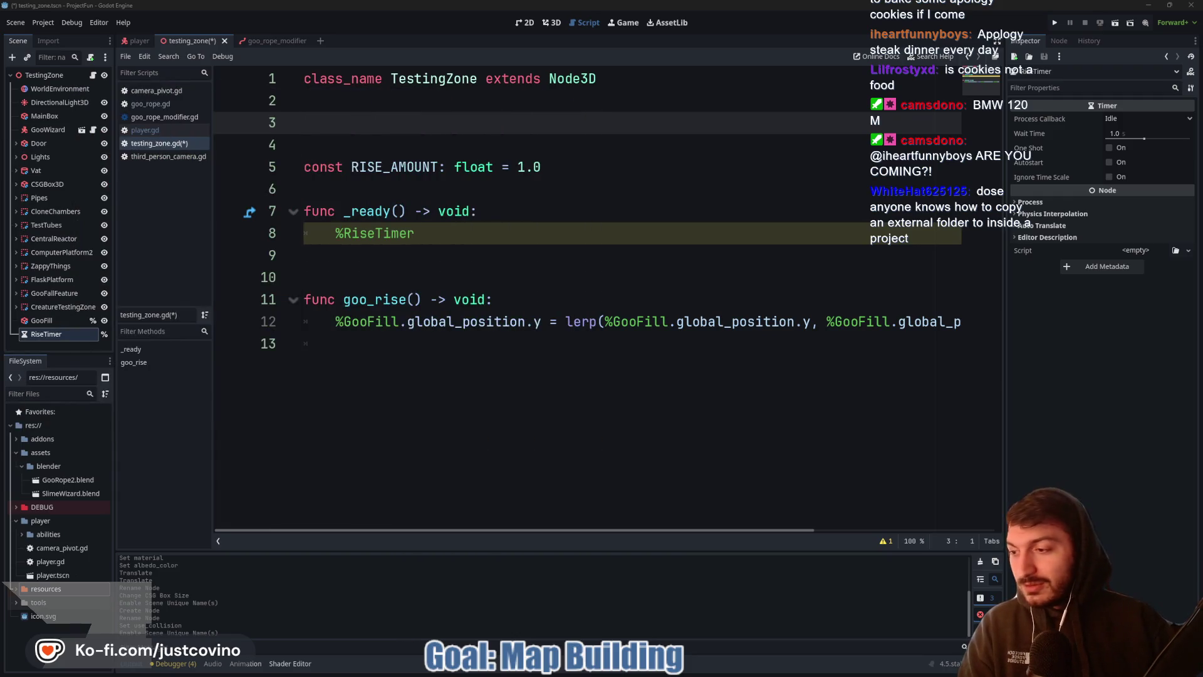
Extend line 8 to `%RiseTimer.wait_time`, then open File Explorer from the taskbar
{"action": "left_click", "coordinate": [464, 242]}
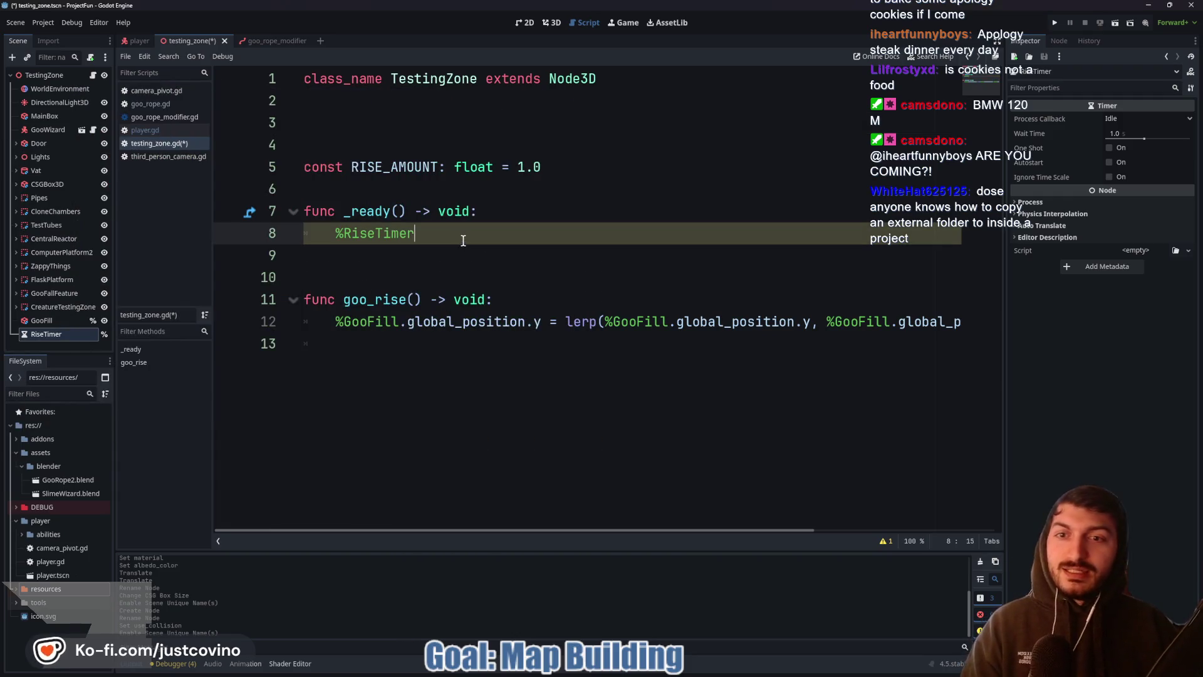
{"action": "type", "text": ".wa"}
{"action": "key", "text": "Return"}
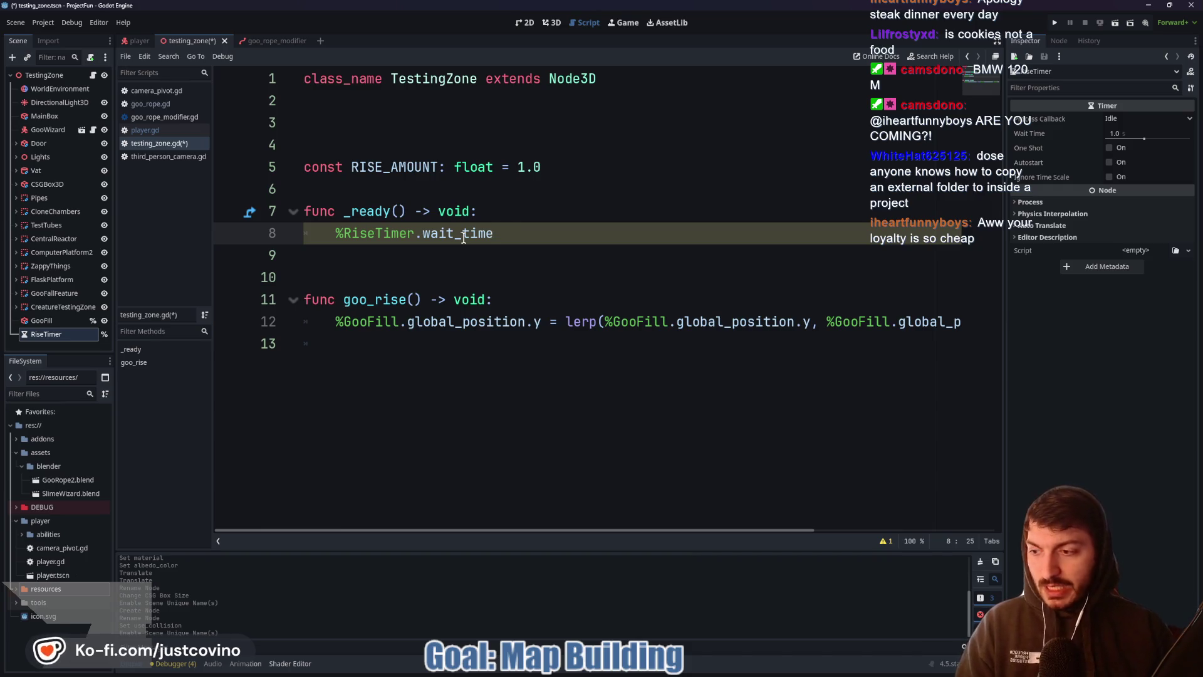
{"action": "left_click", "coordinate": [631, 669]}
Open the BearAttackSimulator project folder from the Desktop
{"action": "left_click", "coordinate": [399, 325]}
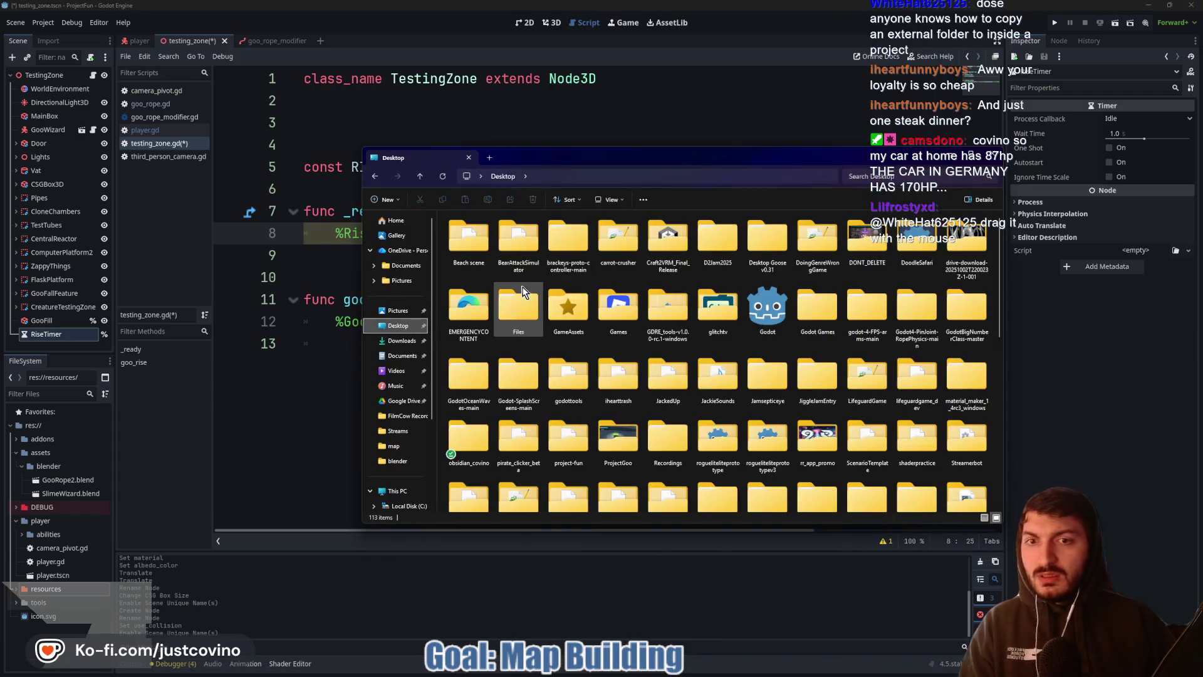
{"action": "double_click", "coordinate": [518, 245]}
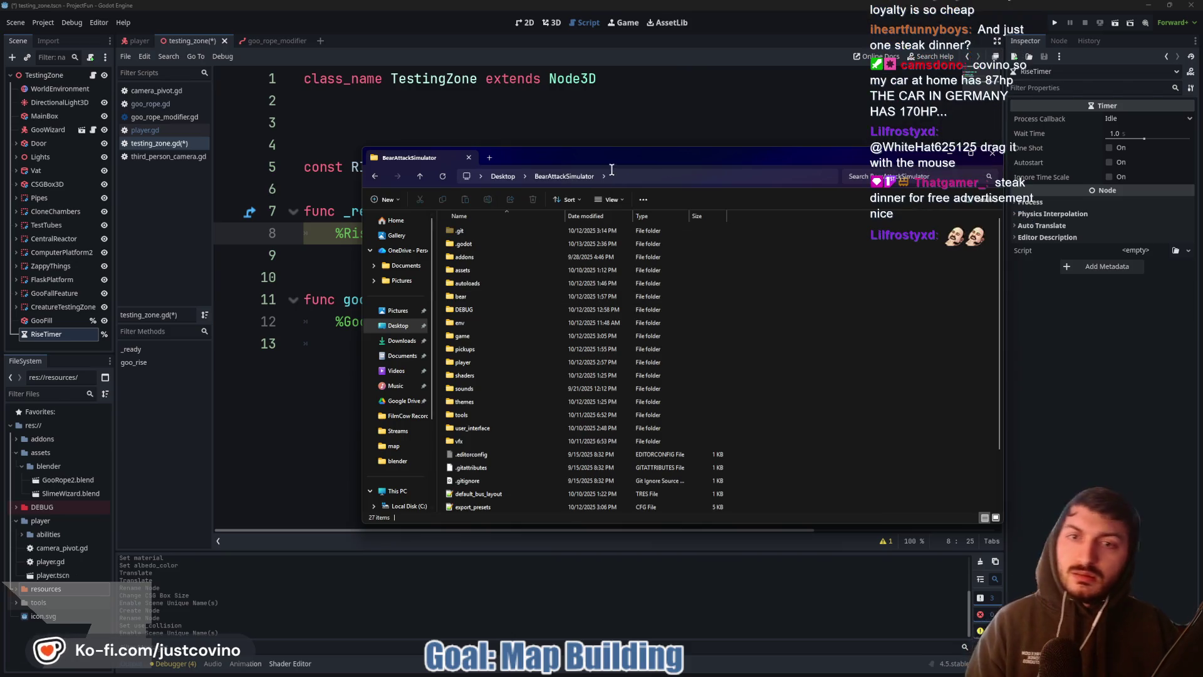
{"action": "left_click_drag", "start_coordinate": [606, 159], "coordinate": [409, 141]}
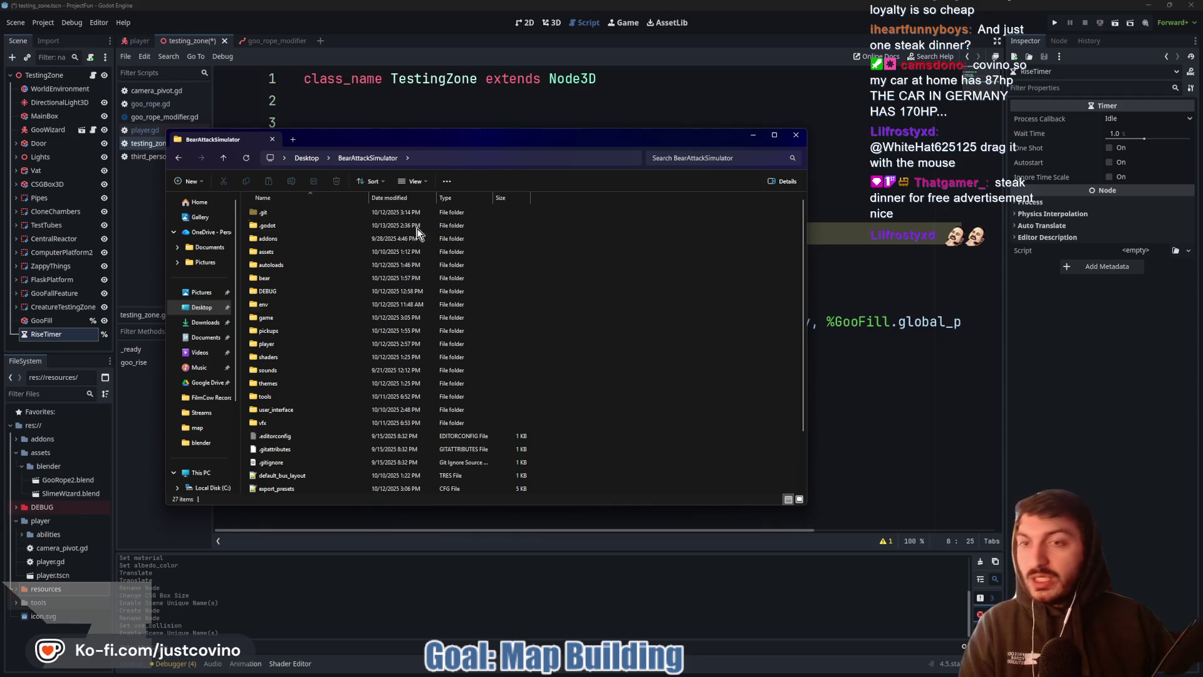
Open the Desktop in a second window, arrange both windows, then close them
{"action": "right_click", "coordinate": [203, 307]}
{"action": "left_click", "coordinate": [253, 366]}
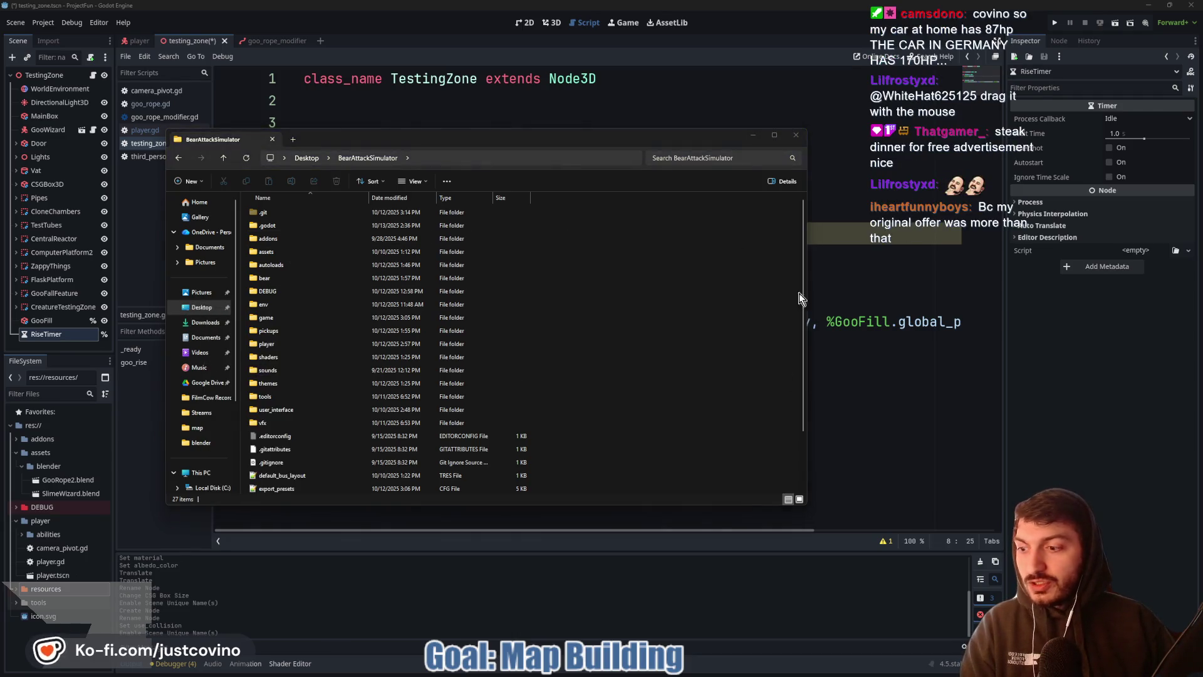
{"action": "left_click_drag", "start_coordinate": [445, 153], "coordinate": [949, 120]}
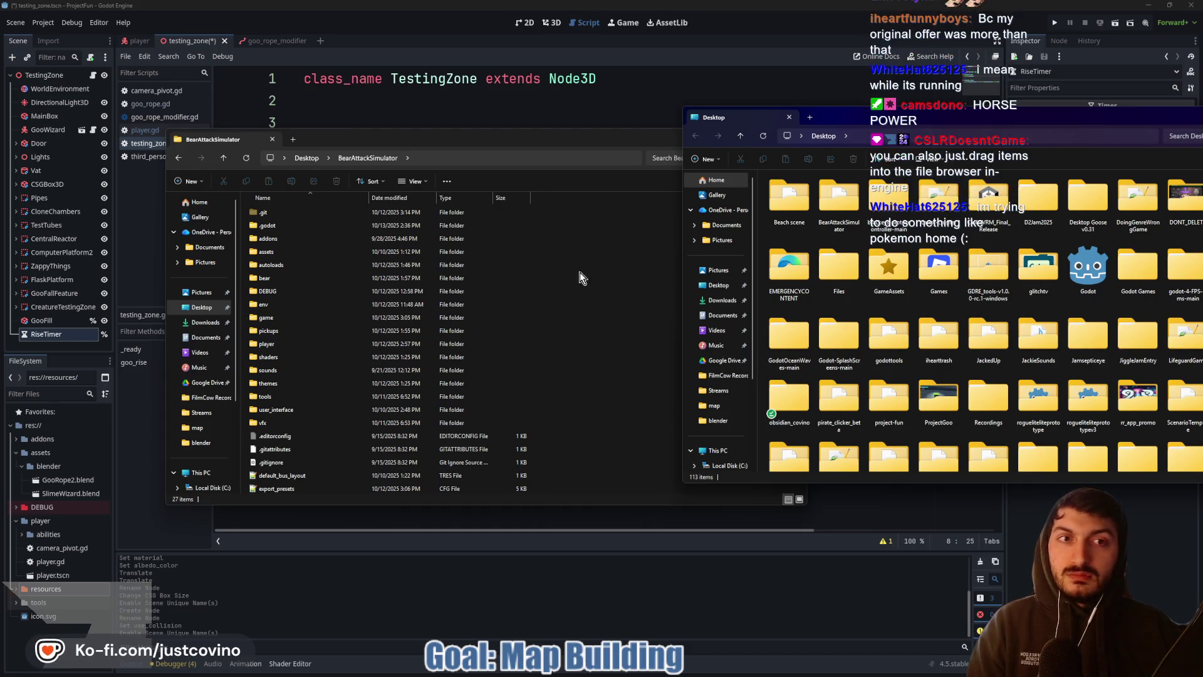
{"action": "mouse_move", "coordinate": [869, 121]}
{"action": "left_mouse_down"}
{"action": "mouse_move", "coordinate": [775, 159]}
{"action": "mouse_move", "coordinate": [616, 153]}
{"action": "left_mouse_up"}
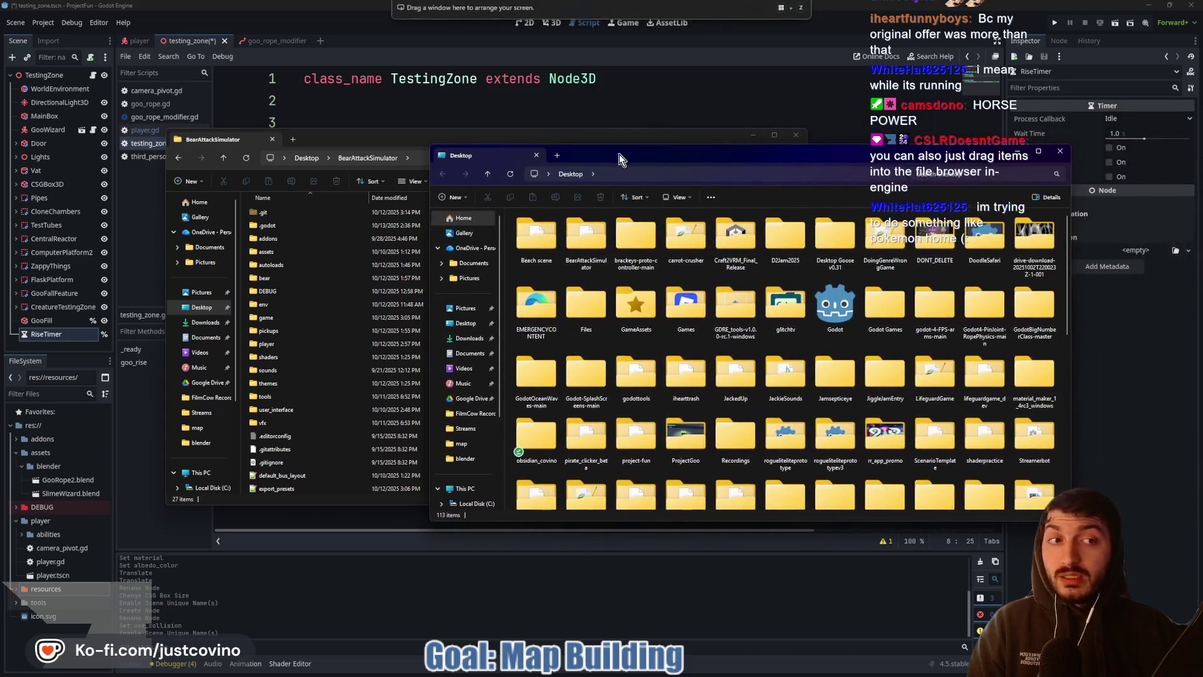
{"action": "left_click", "coordinate": [1061, 152]}
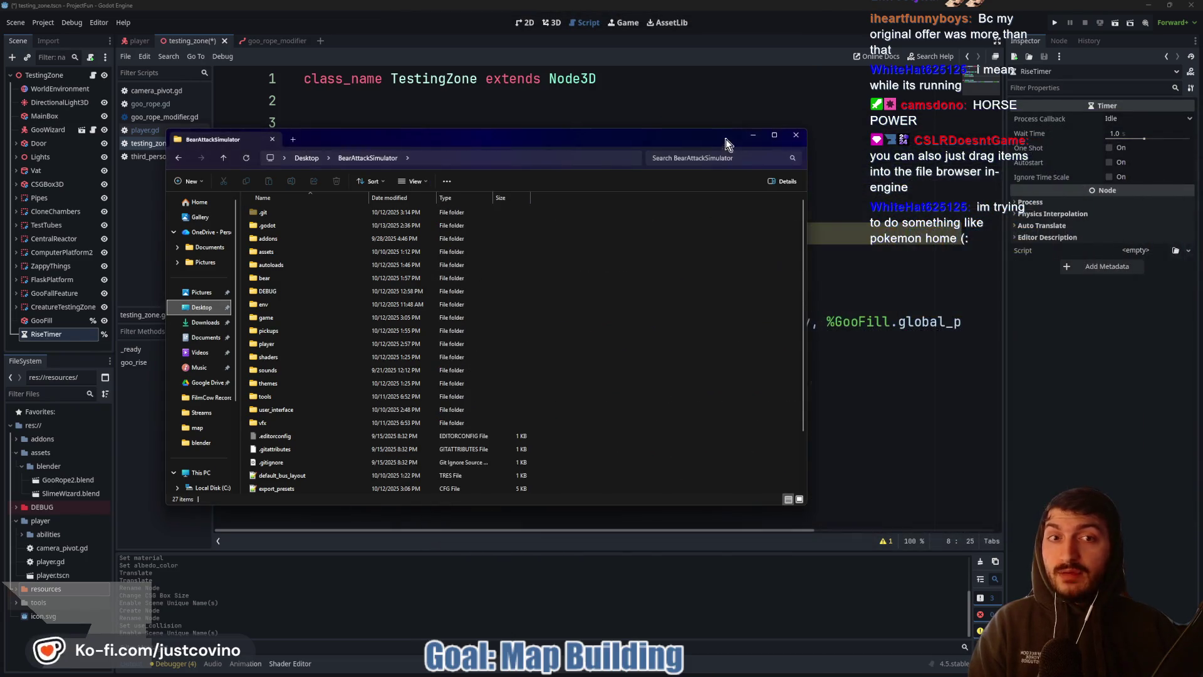
{"action": "left_click", "coordinate": [796, 135]}
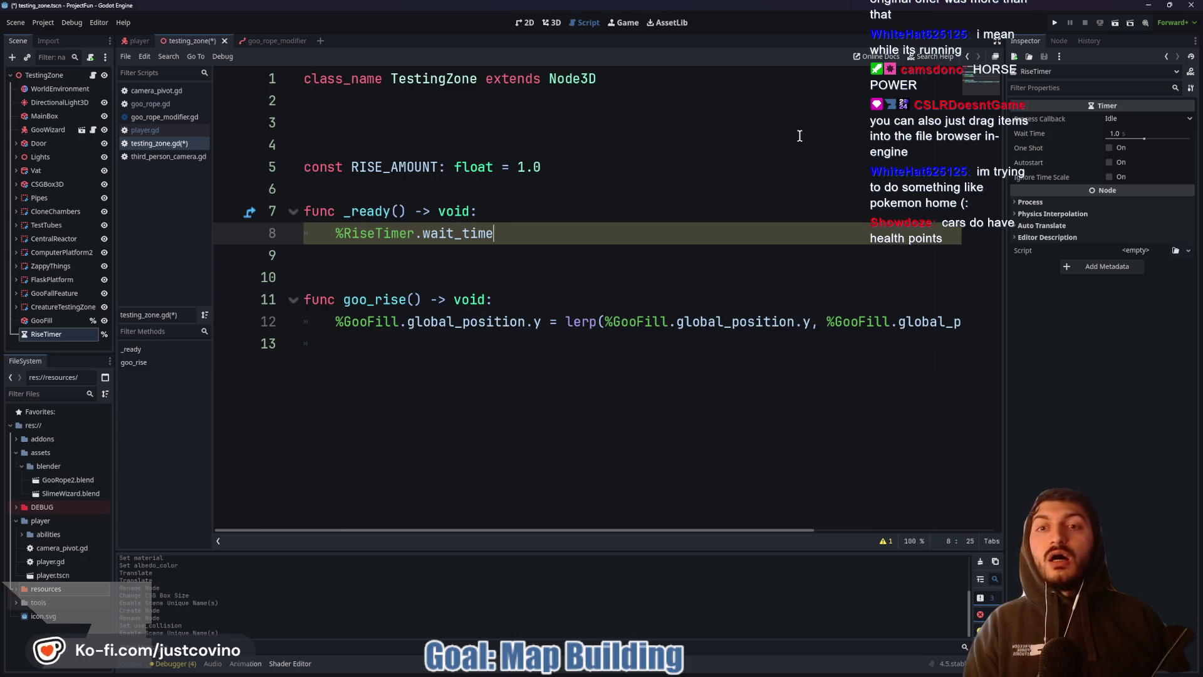
Try an OS.get_cache_dir call below the wait_time line, then delete it
{"action": "key", "text": "Return"}
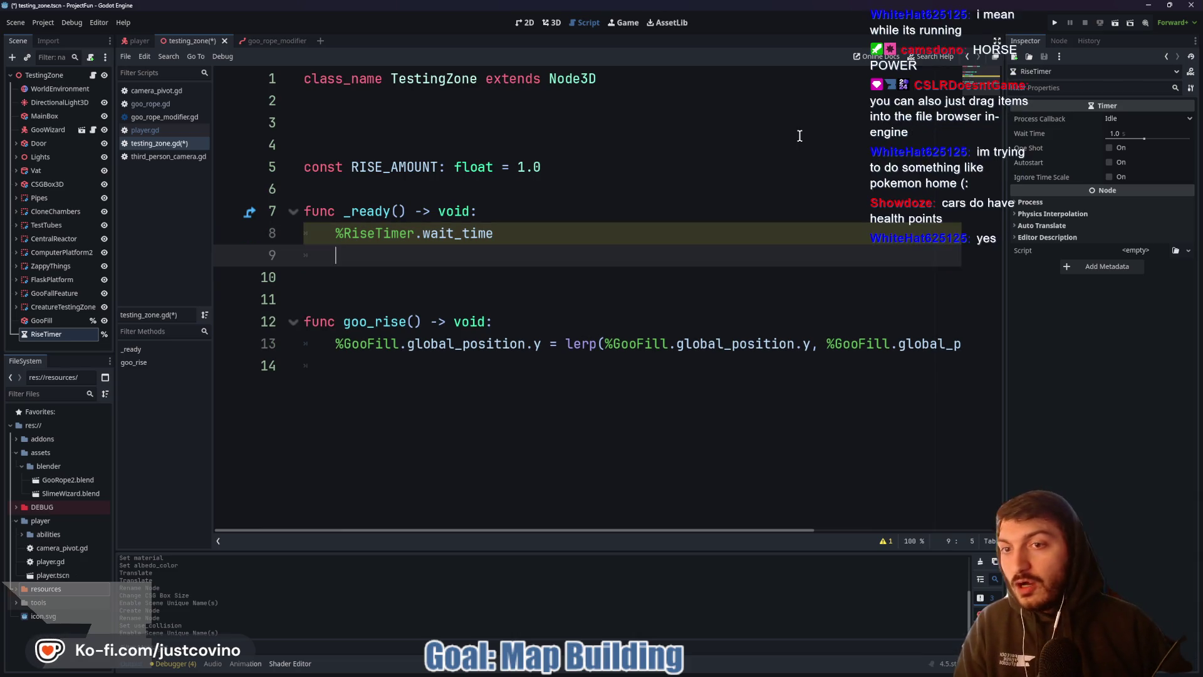
{"action": "type", "text": ".get"}
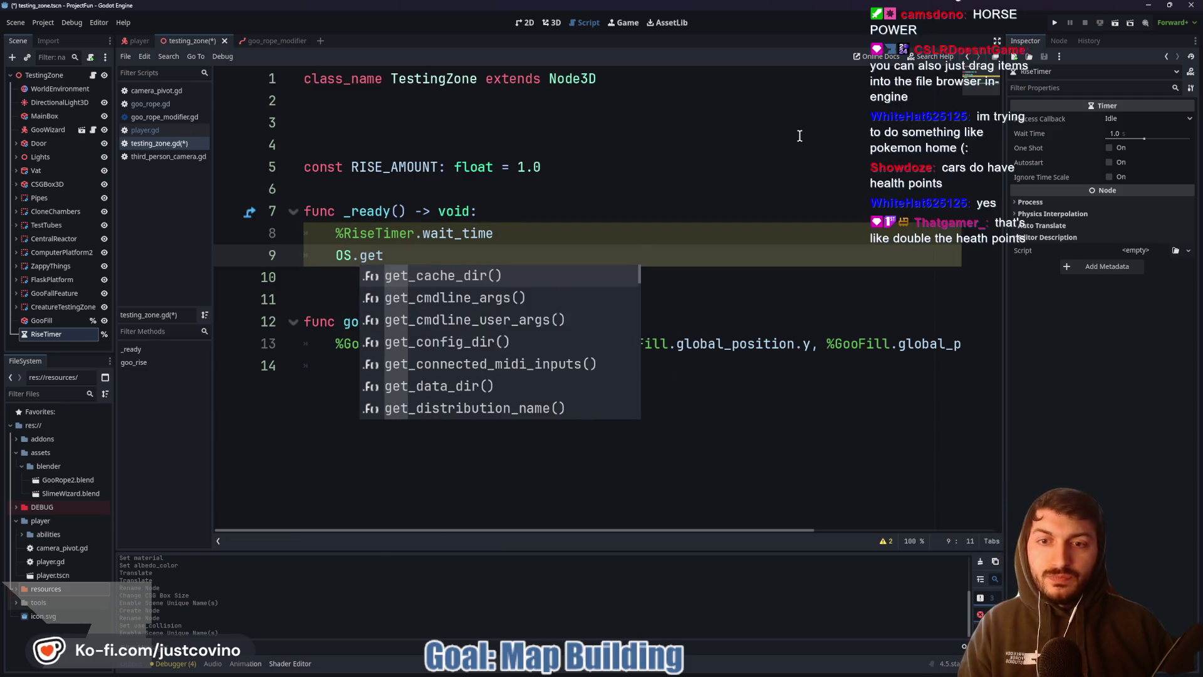
{"action": "key", "text": "Return"}
{"action": "key", "text": "BackSpace"}
{"action": "key", "text": "BackSpace"}
{"action": "key", "text": "BackSpace"}
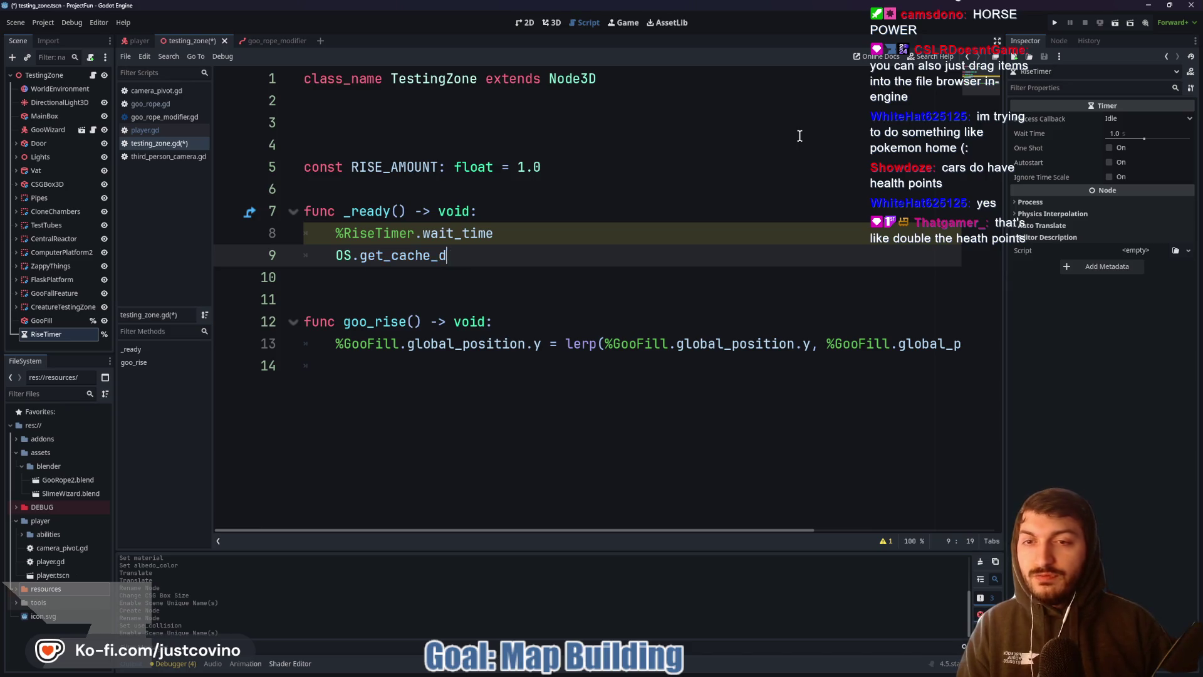
{"action": "key", "text": "BackSpace"}
{"action": "key", "text": "BackSpace"}
{"action": "key", "text": "BackSpace"}
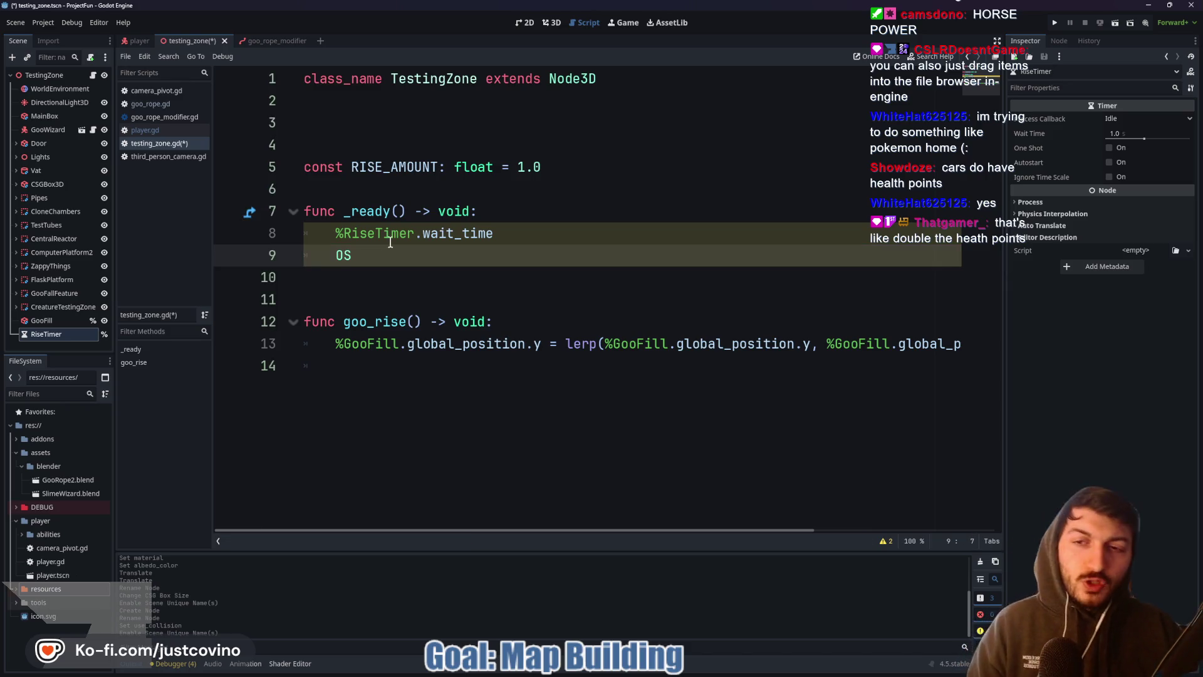
View the OS class reference, then return to testing_zone.gd
{"action": "left_click", "coordinate": [343, 255], "text": "ctrl"}
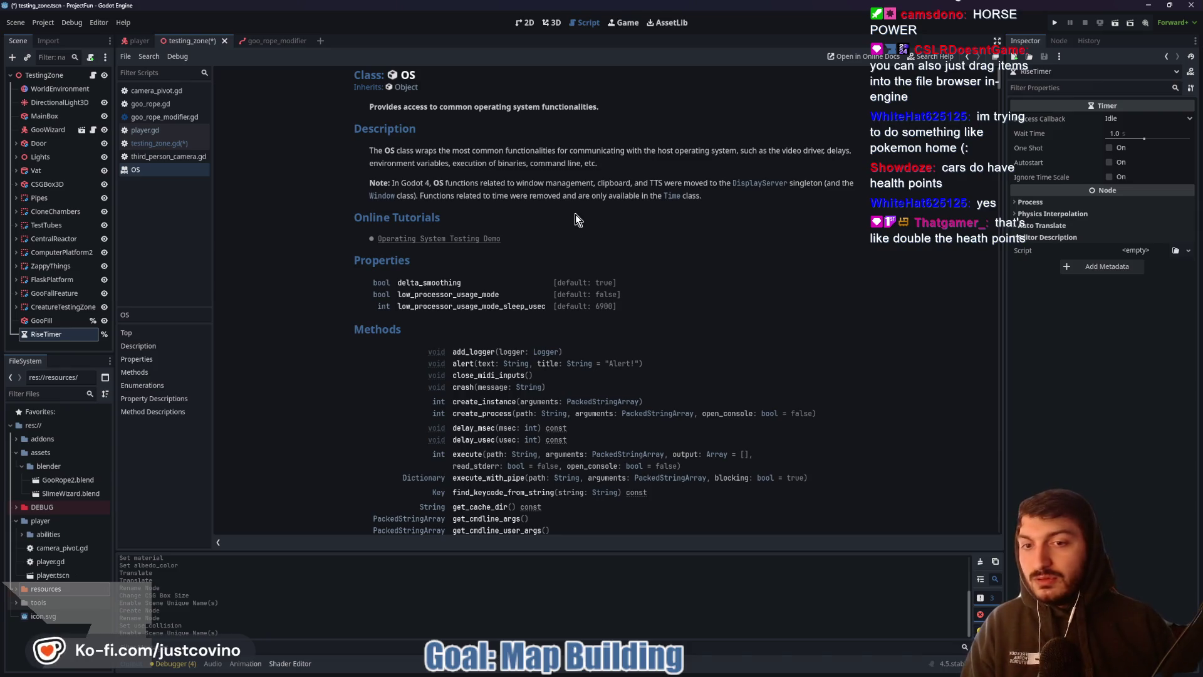
{"action": "key", "text": "alt+Left"}
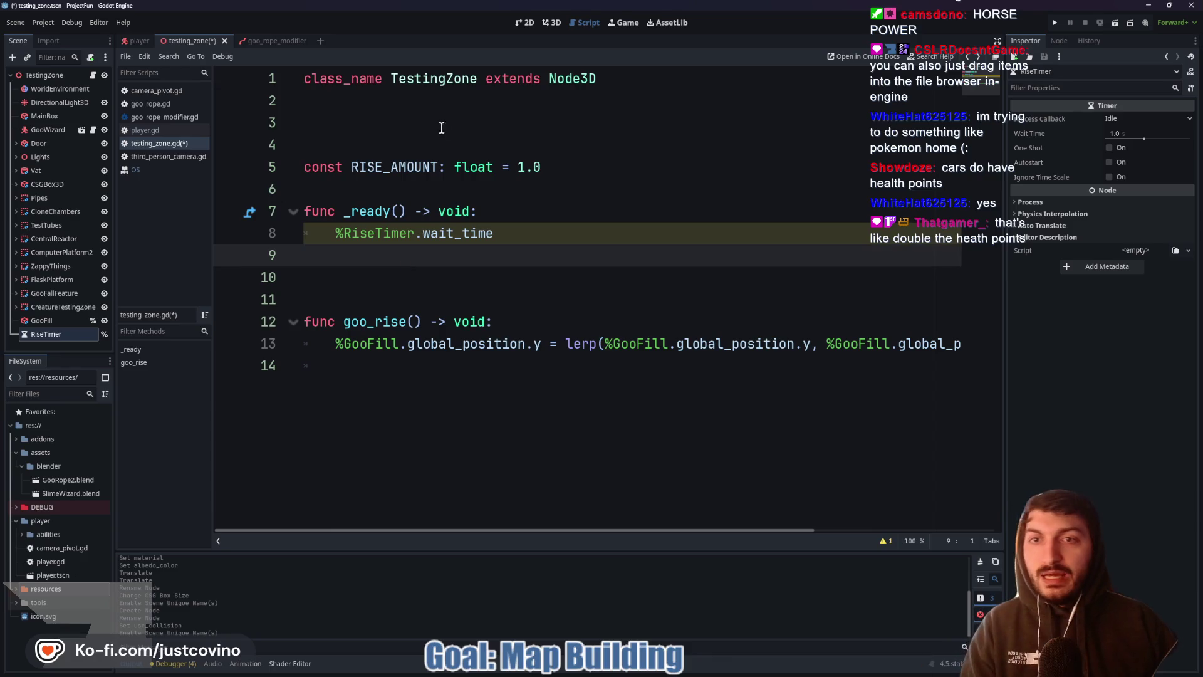
{"action": "left_click", "coordinate": [380, 118]}
{"action": "type", "text": "@"}
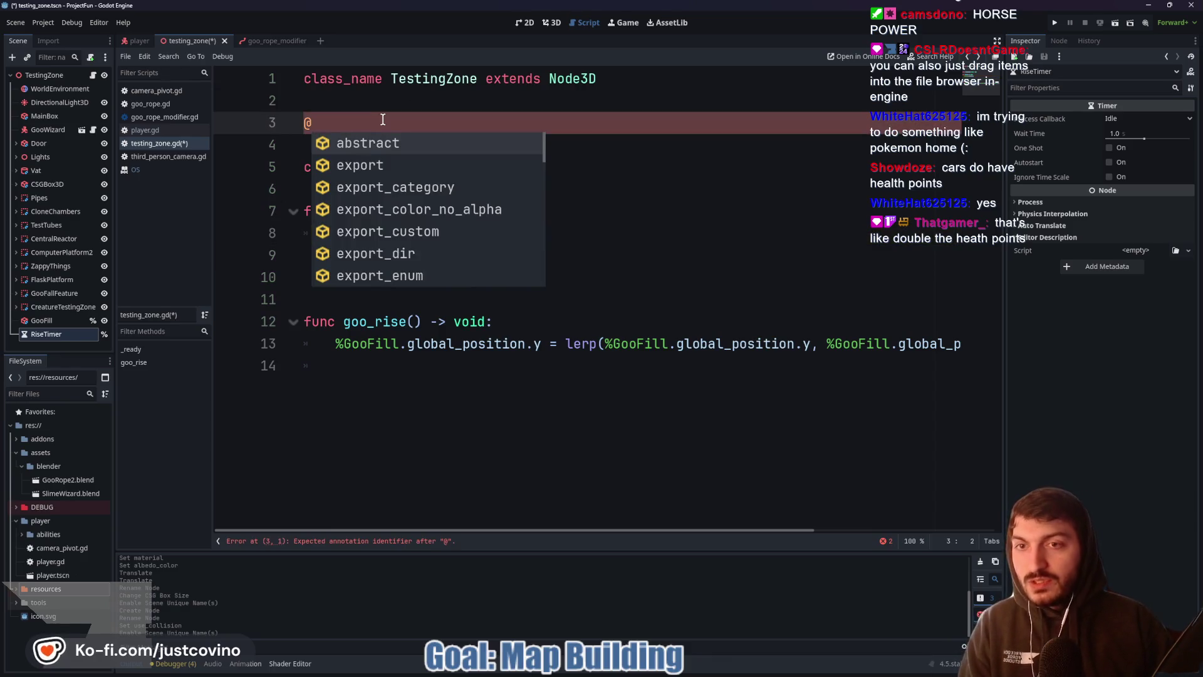
{"action": "type", "text": "export"}
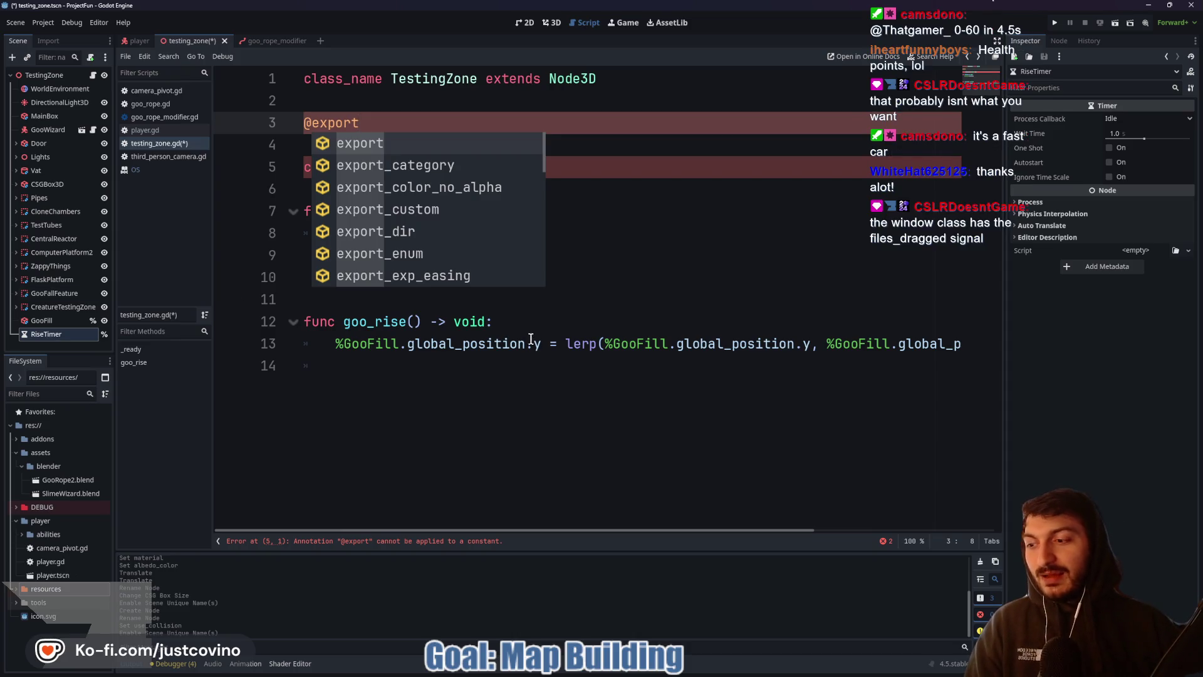
{"action": "key", "text": "Escape"}
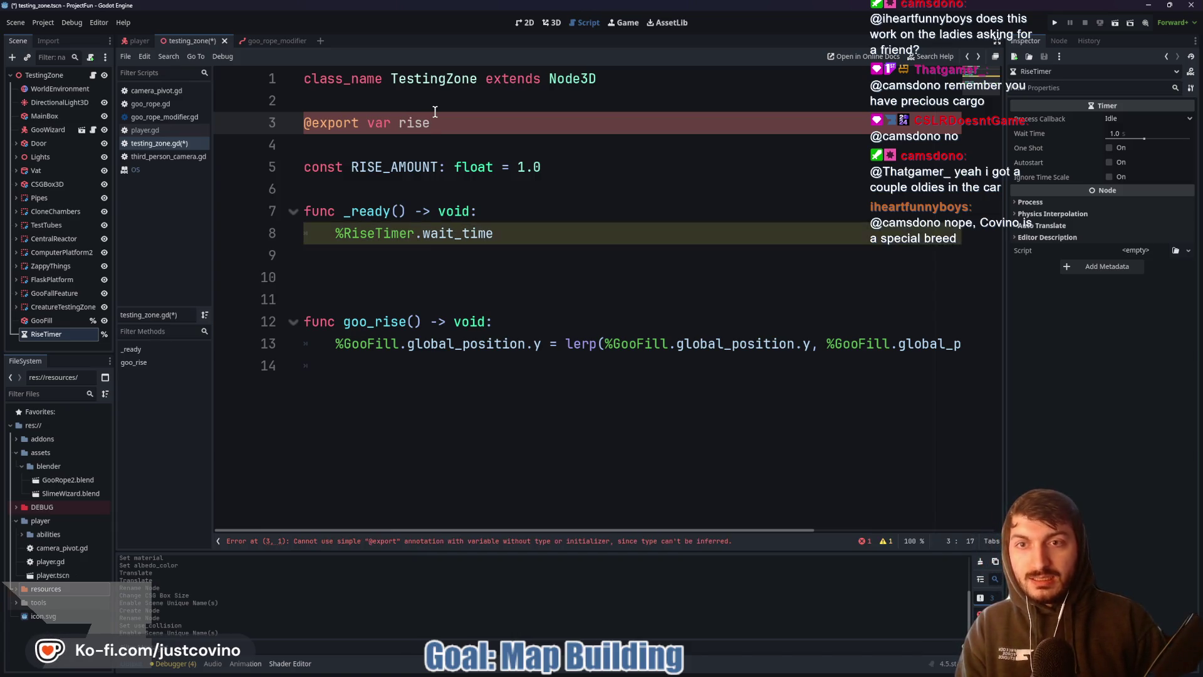
{"action": "type", "text": "ime: f"}
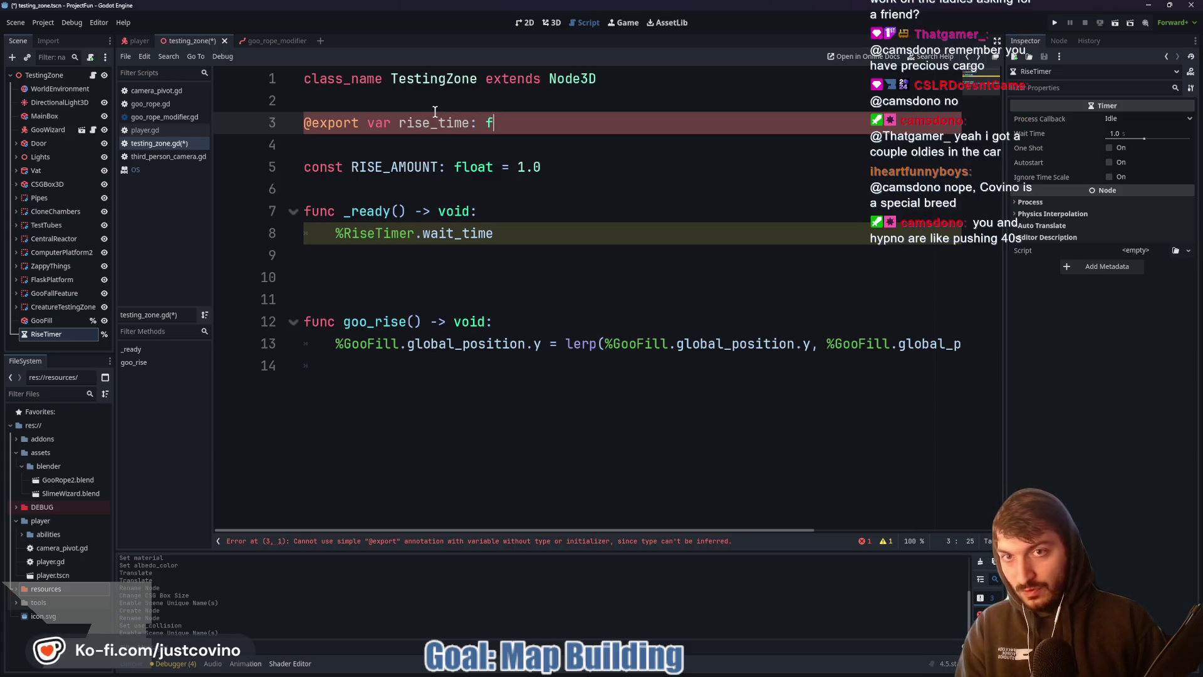
{"action": "type", "text": "loat = "}
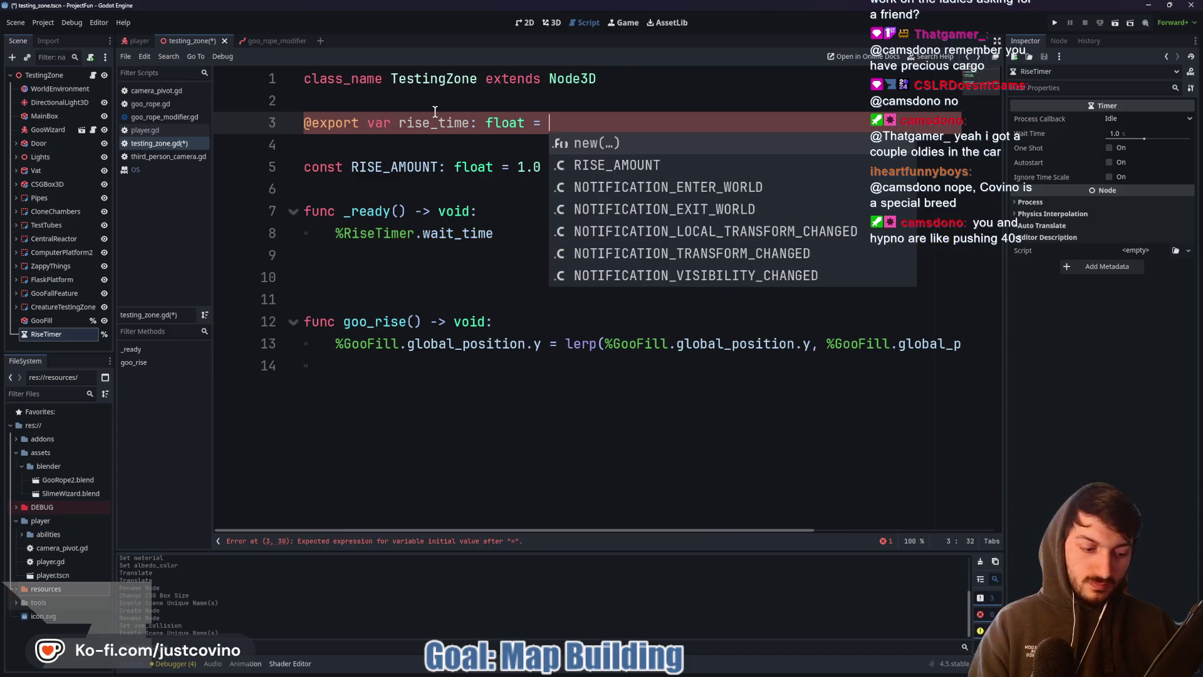
{"action": "type", "text": "2.0"}
{"action": "left_click", "coordinate": [530, 232]}
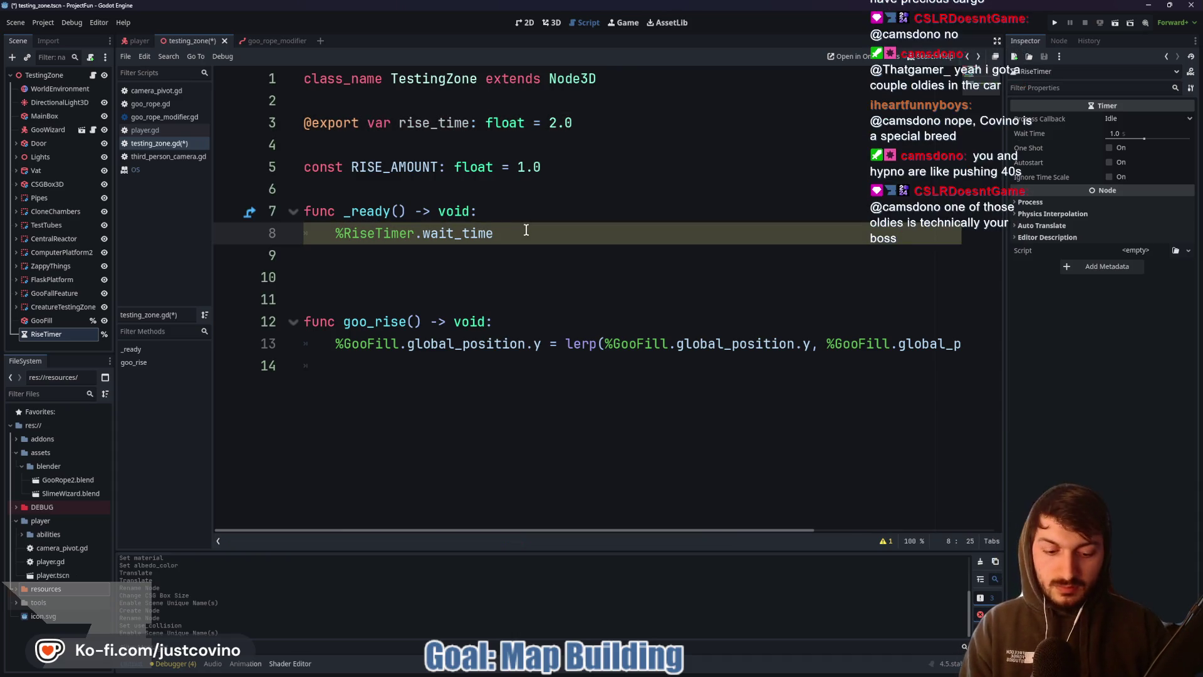
Assign rise_time to %RiseTimer.wait_time in _ready
{"action": "type", "text": "= raise"}
{"action": "key", "text": "BackSpace"}
{"action": "key", "text": "BackSpace"}
{"action": "key", "text": "BackSpace"}
{"action": "key", "text": "BackSpace"}
{"action": "type", "text": "i"}
{"action": "key", "text": "Return"}
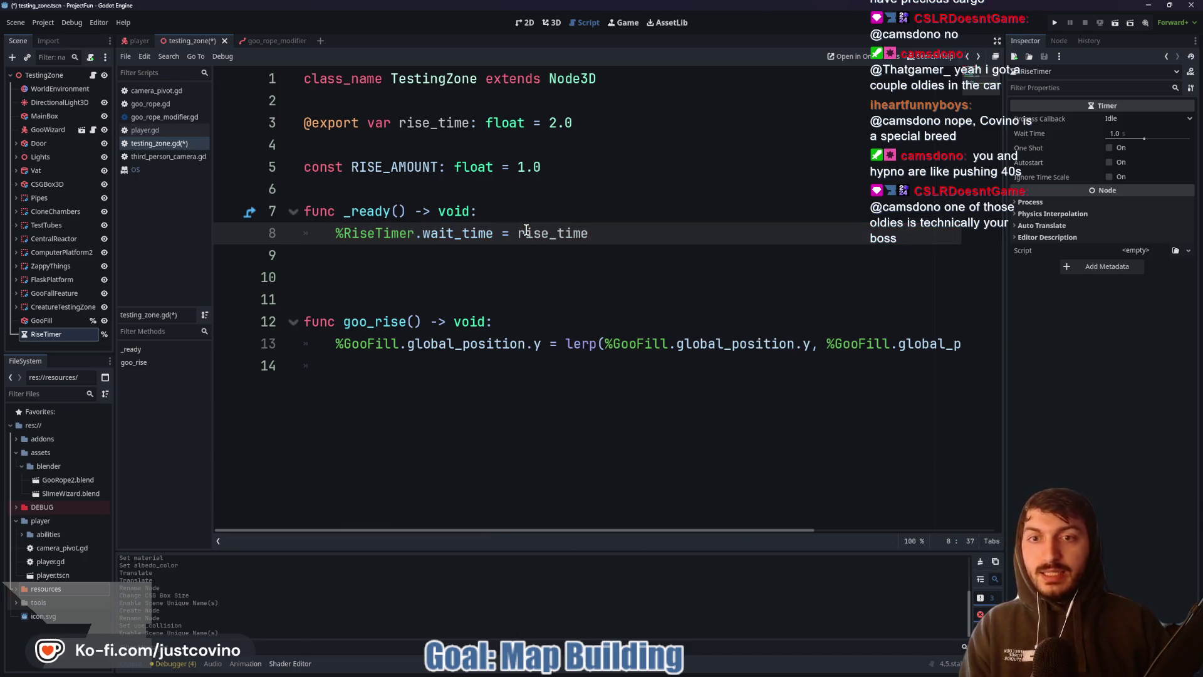
{"action": "key", "text": "Return"}
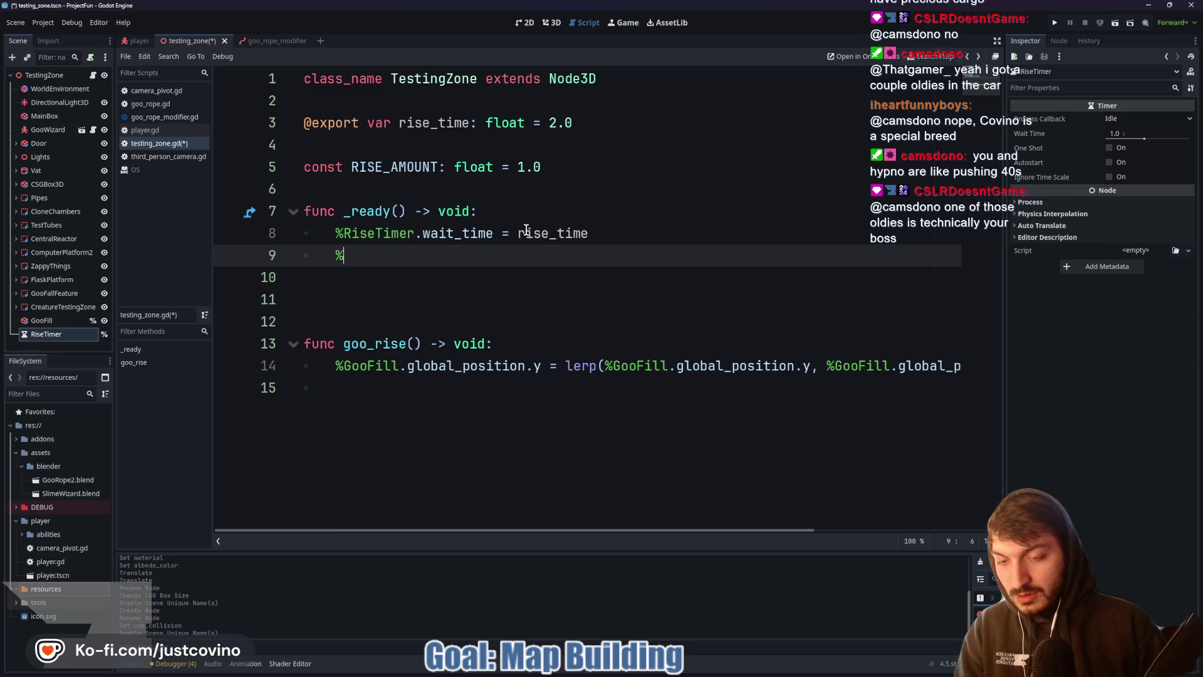
Add `%RiseTimer.timeout.connect(_on_rise_timer_timeout)` to _ready and open a line above goo_rise
{"action": "type", "text": "Rise"}
{"action": "key", "text": "Return"}
{"action": "type", "text": "."}
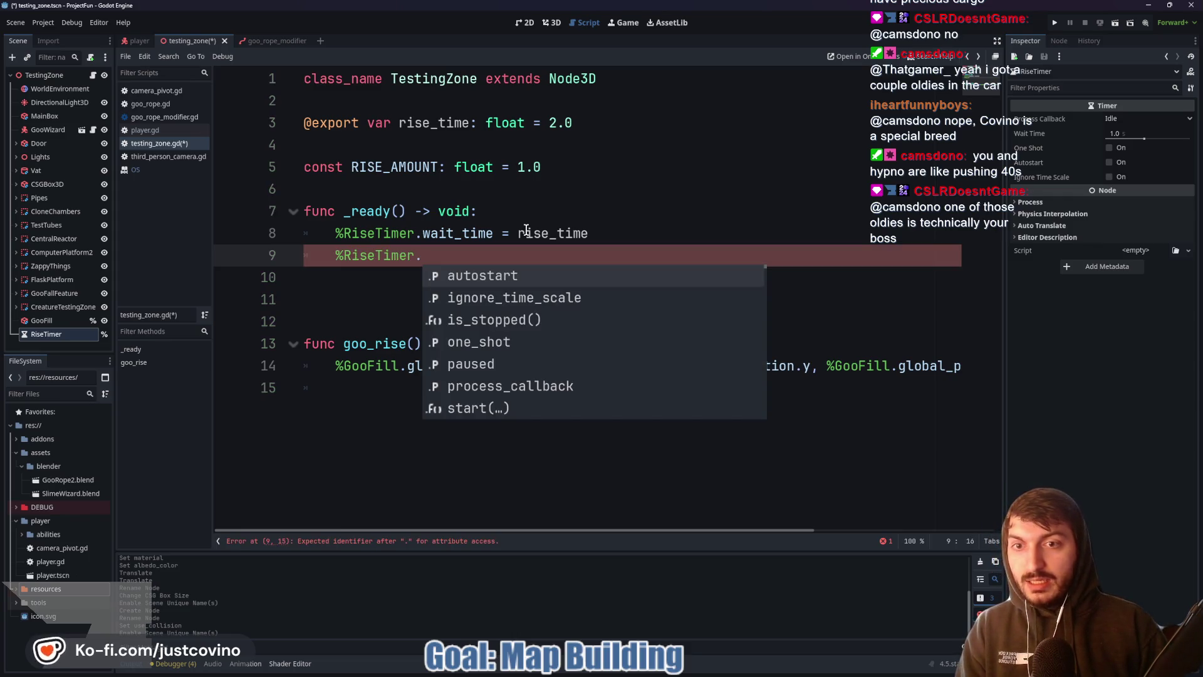
{"action": "type", "text": "tim"}
{"action": "key", "text": "Return"}
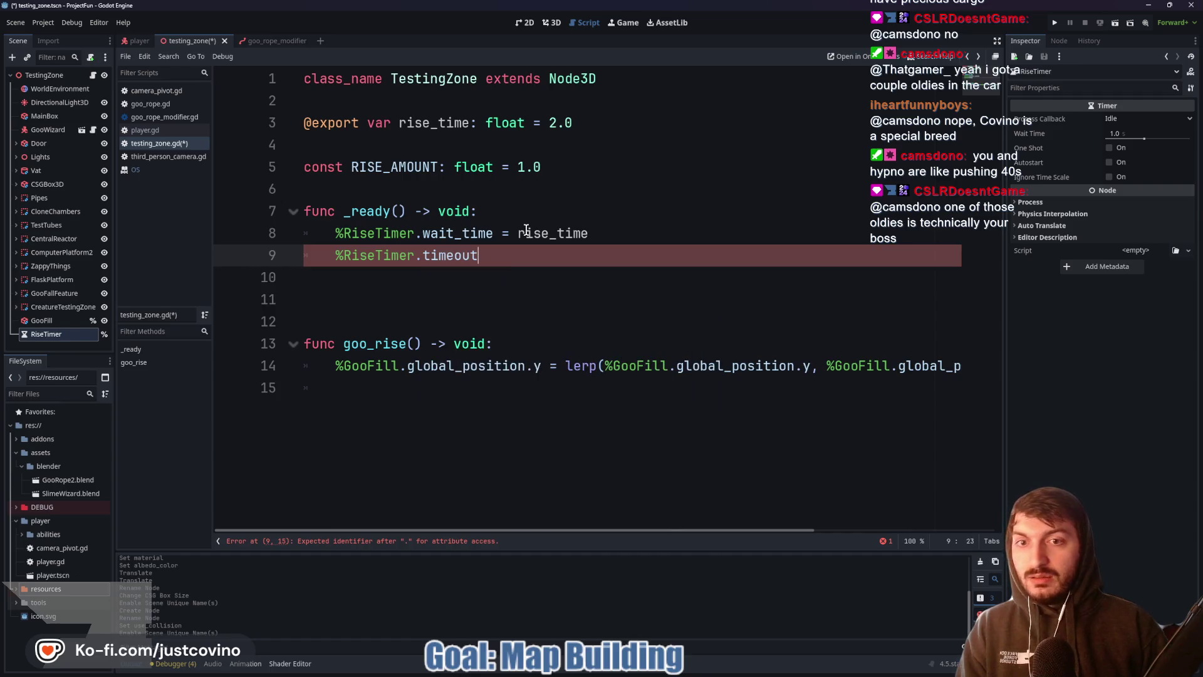
{"action": "type", "text": "t"}
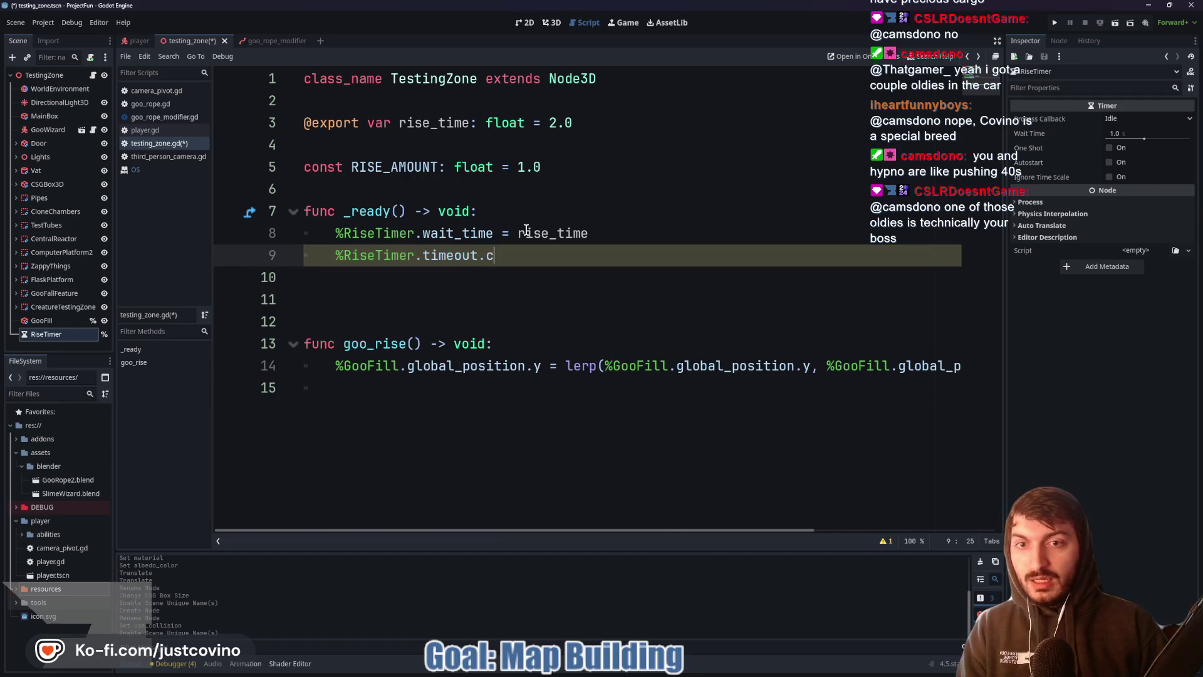
{"action": "type", "text": "onnect("}
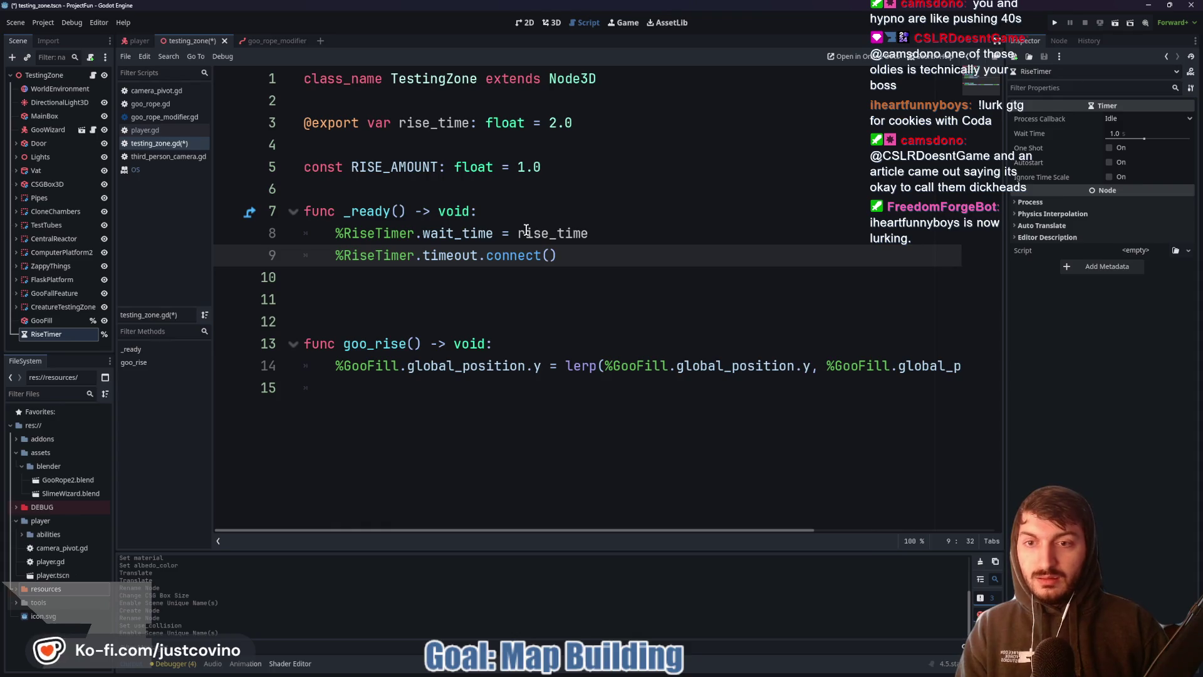
{"action": "type", "text": "on)"}
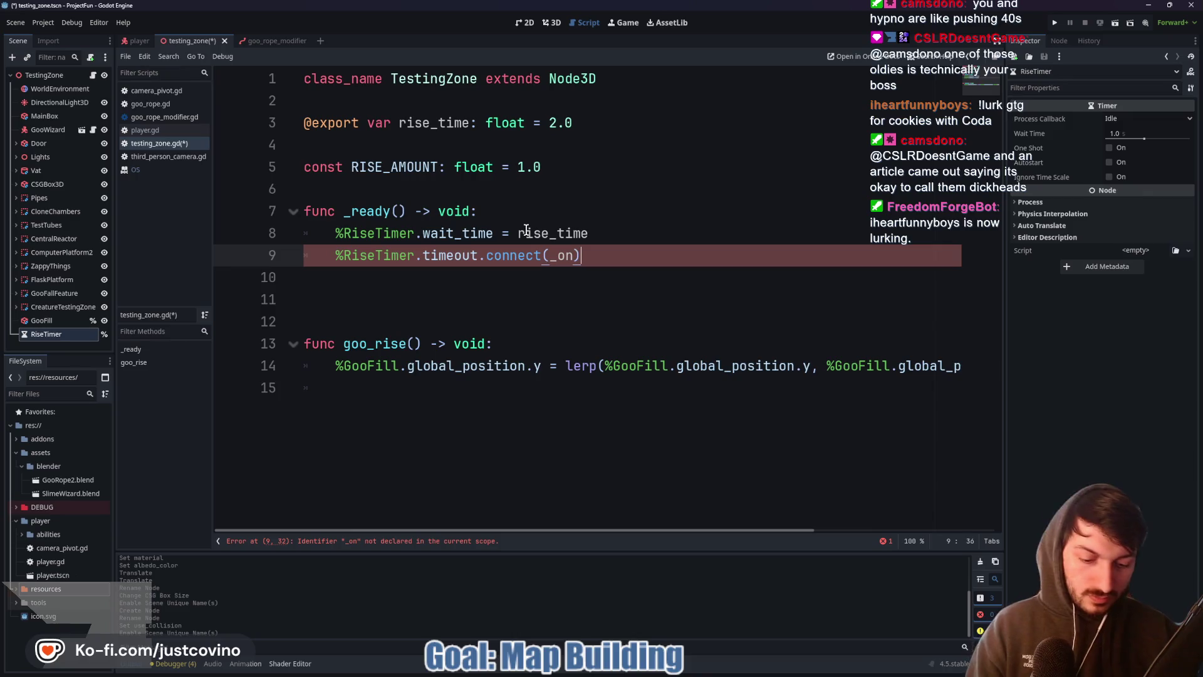
{"action": "type", "text": "_ri"}
{"action": "type", "text": "se_timer_timeout"}
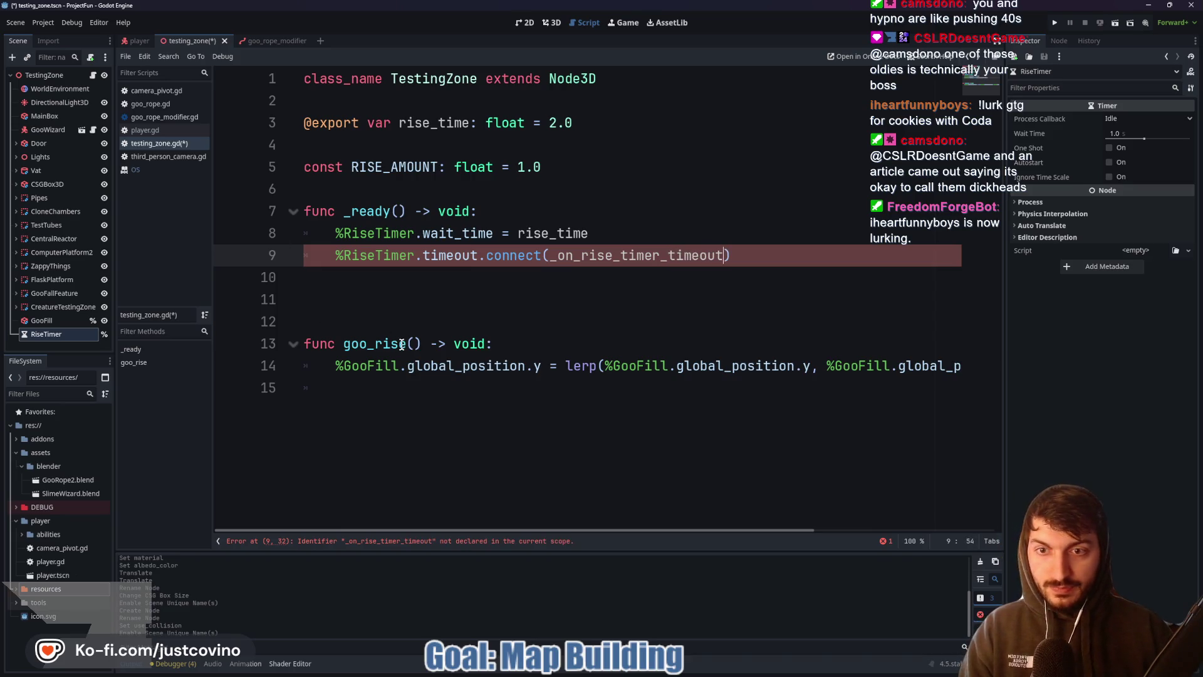
{"action": "left_click_drag", "start_coordinate": [406, 345], "coordinate": [344, 345]}
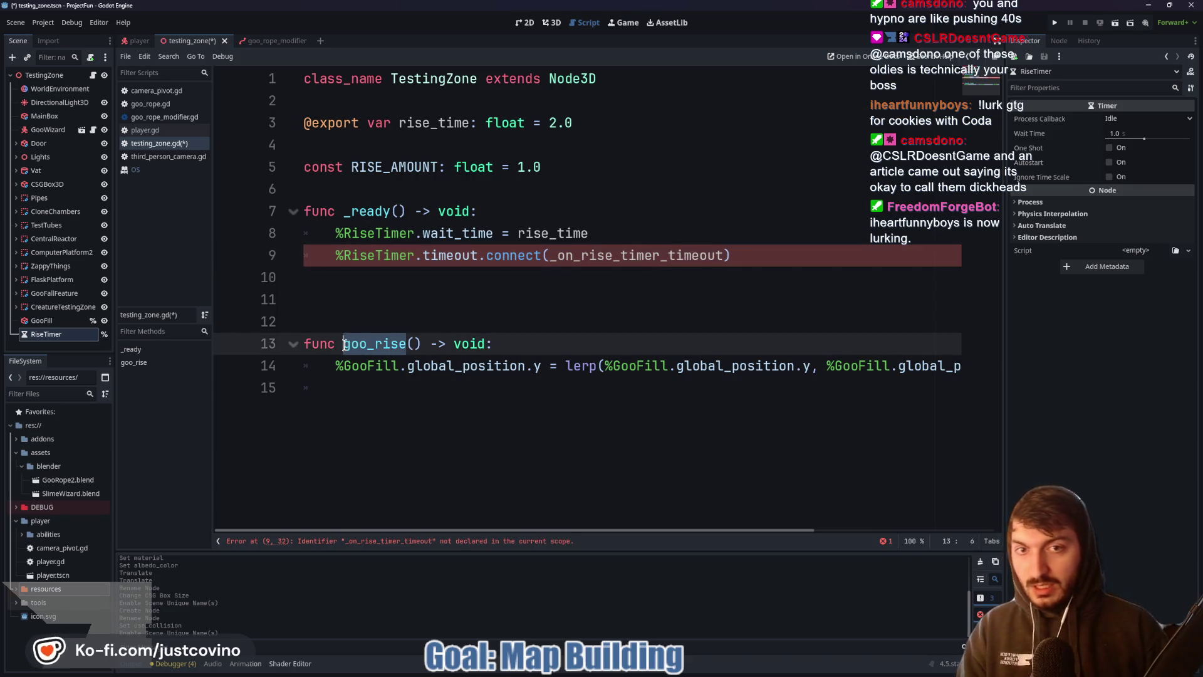
{"action": "left_click", "coordinate": [349, 300]}
{"action": "key", "text": "Return"}
Write `func _on_rise_timer_timeout() -> void:` calling goo_rise(), and save the script
{"action": "type", "text": "unc _on_rise_timer_timeout()"}
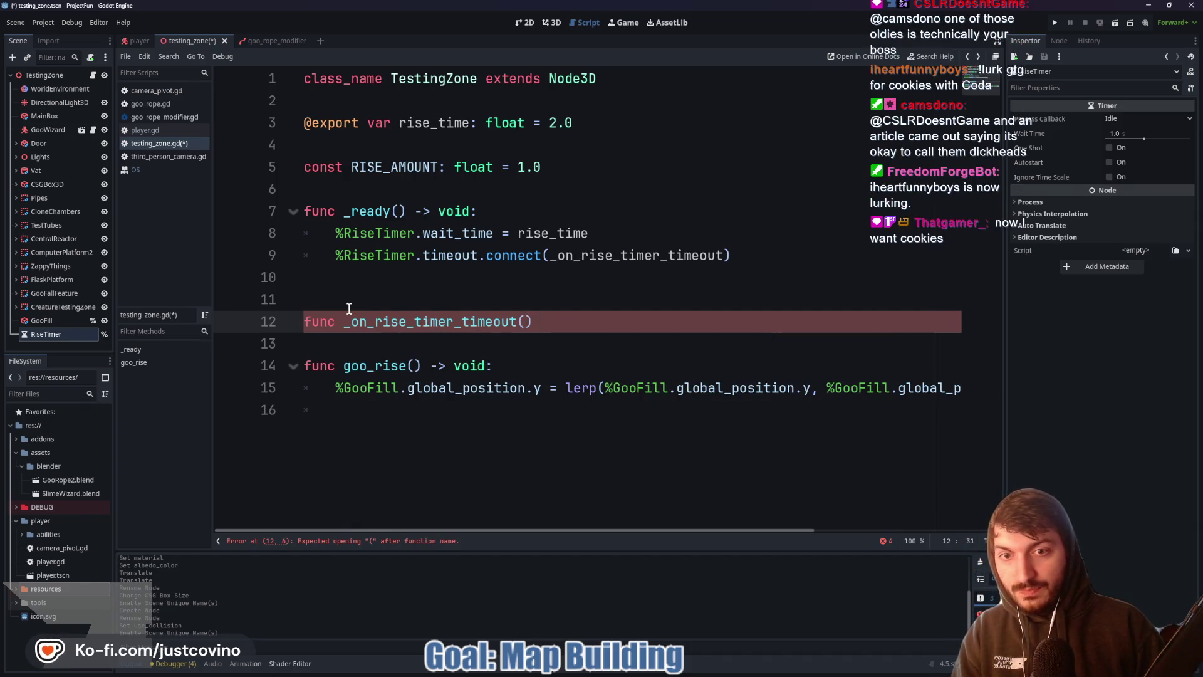
{"action": "type", "text": " -> void:"}
{"action": "key", "text": "Return"}
{"action": "type", "text": "goo"}
{"action": "key", "text": "Return"}
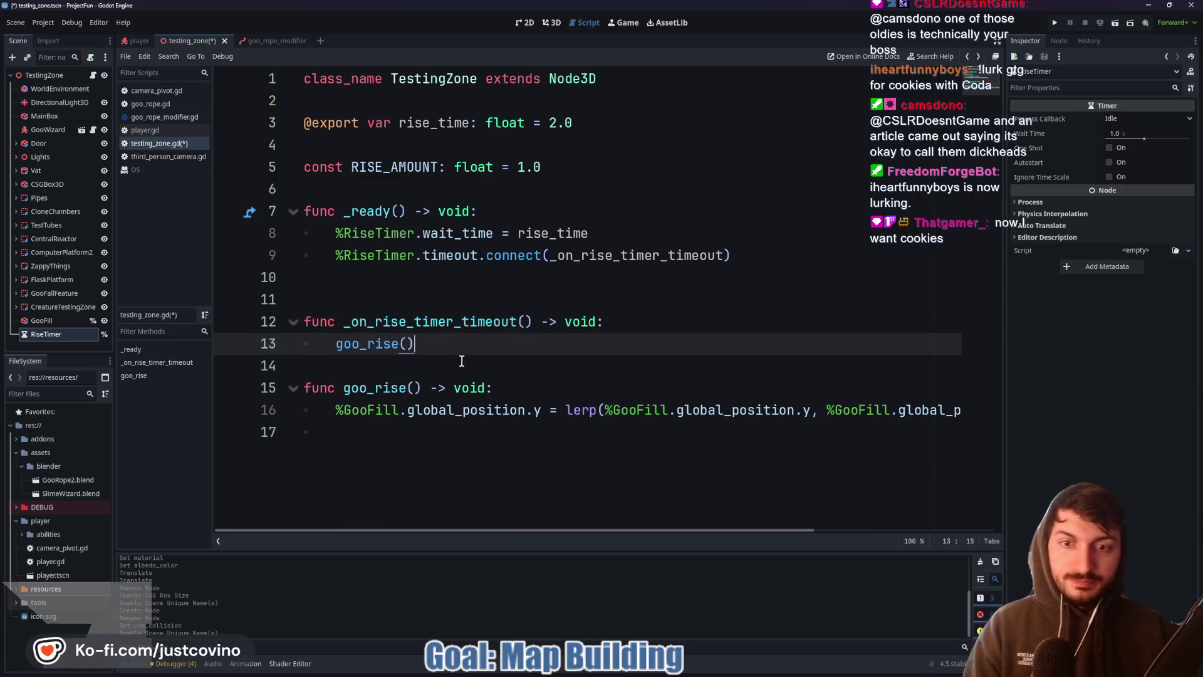
{"action": "left_click", "coordinate": [458, 358]}
{"action": "key", "text": "ctrl+s"}
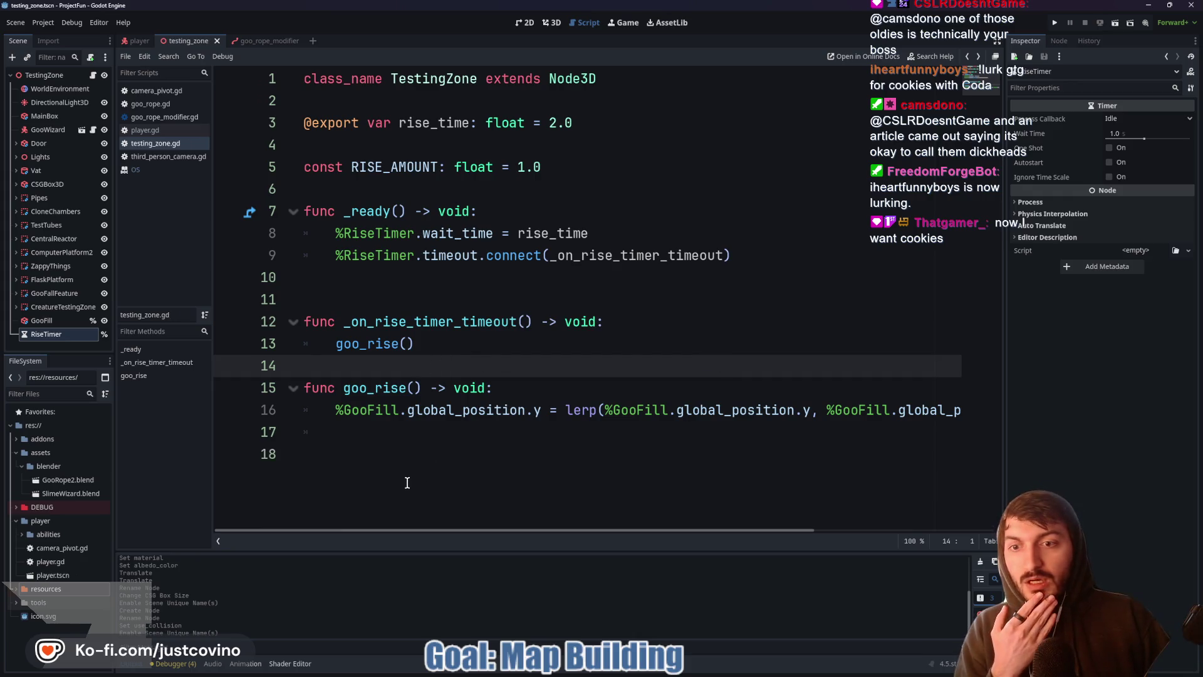
Add a blank line between the functions and go to the end of the goo_rise header
{"action": "left_click_drag", "start_coordinate": [372, 530], "coordinate": [576, 534]}
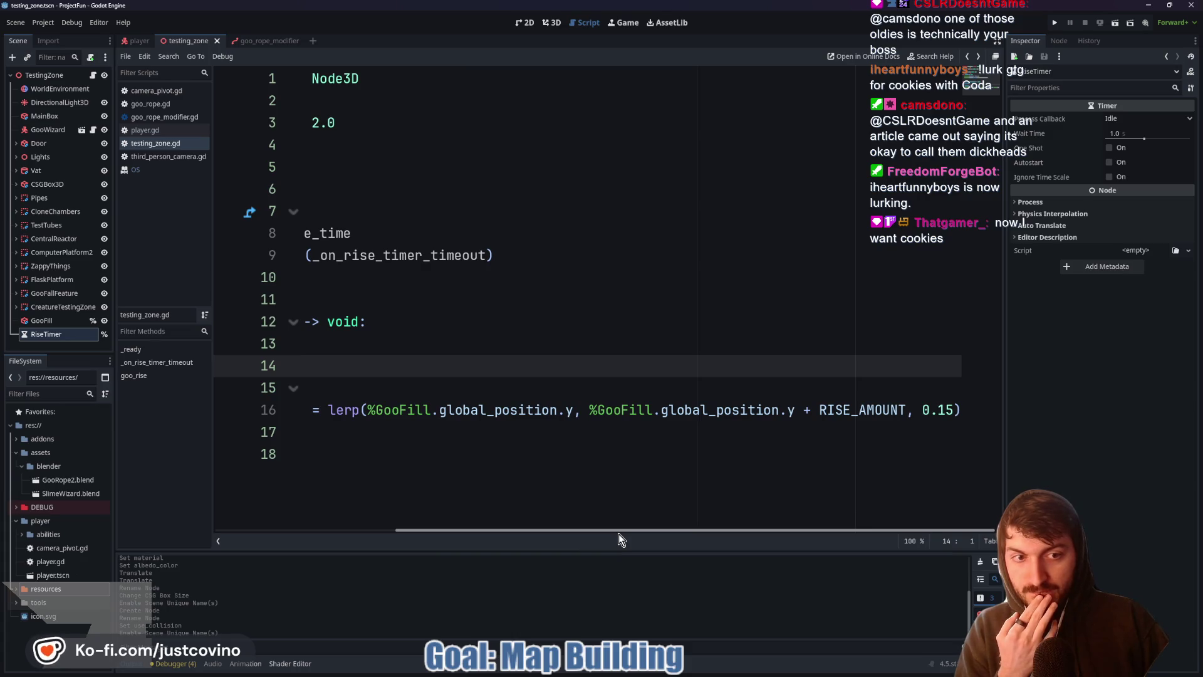
{"action": "mouse_move", "coordinate": [558, 539]}
{"action": "left_mouse_down"}
{"action": "mouse_move", "coordinate": [382, 536]}
{"action": "mouse_move", "coordinate": [356, 524]}
{"action": "left_mouse_up"}
{"action": "mouse_move", "coordinate": [472, 421]}
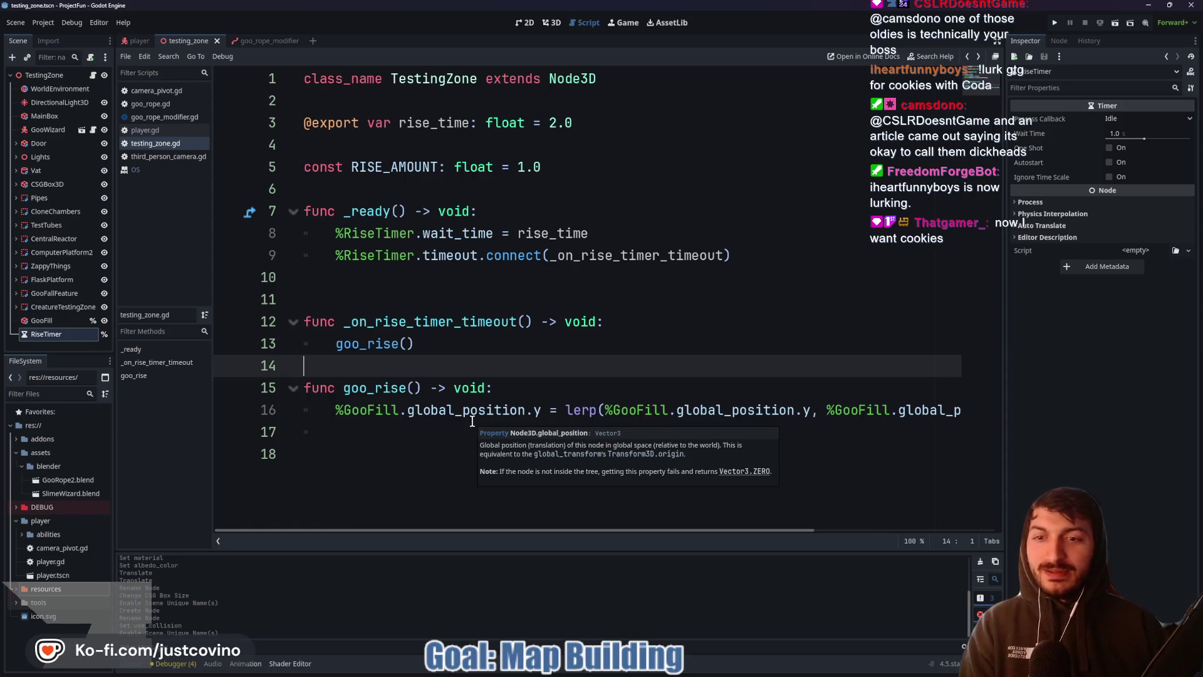
{"action": "key", "text": "Return"}
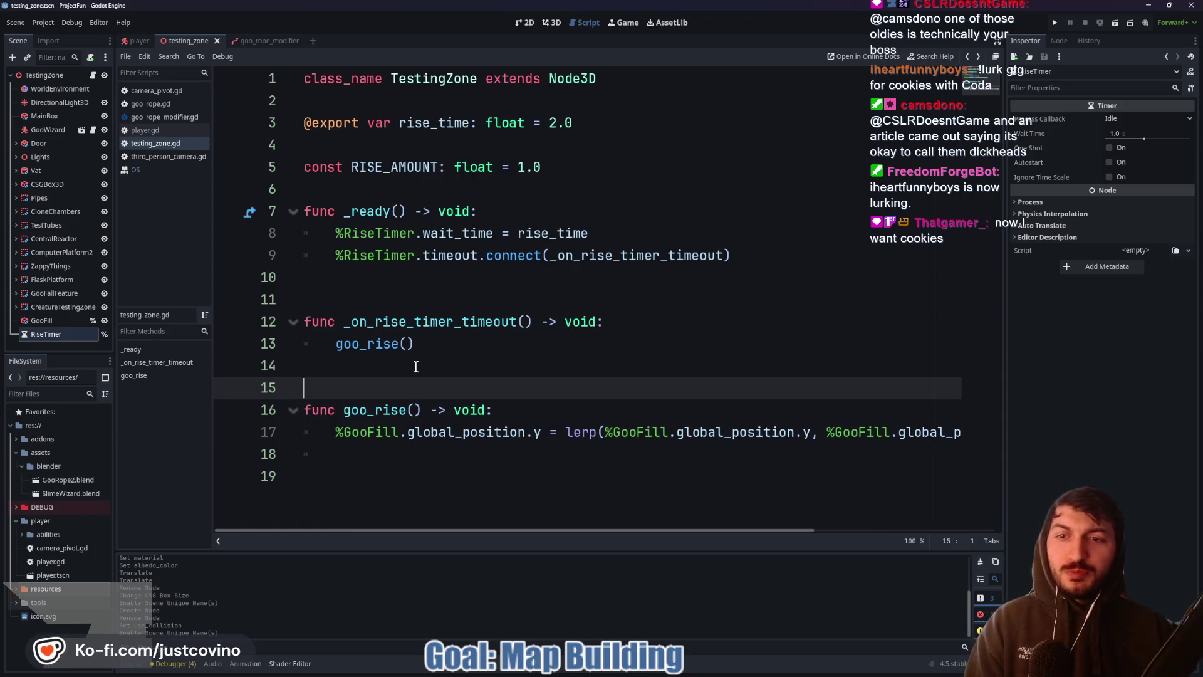
{"action": "left_click", "coordinate": [385, 304]}
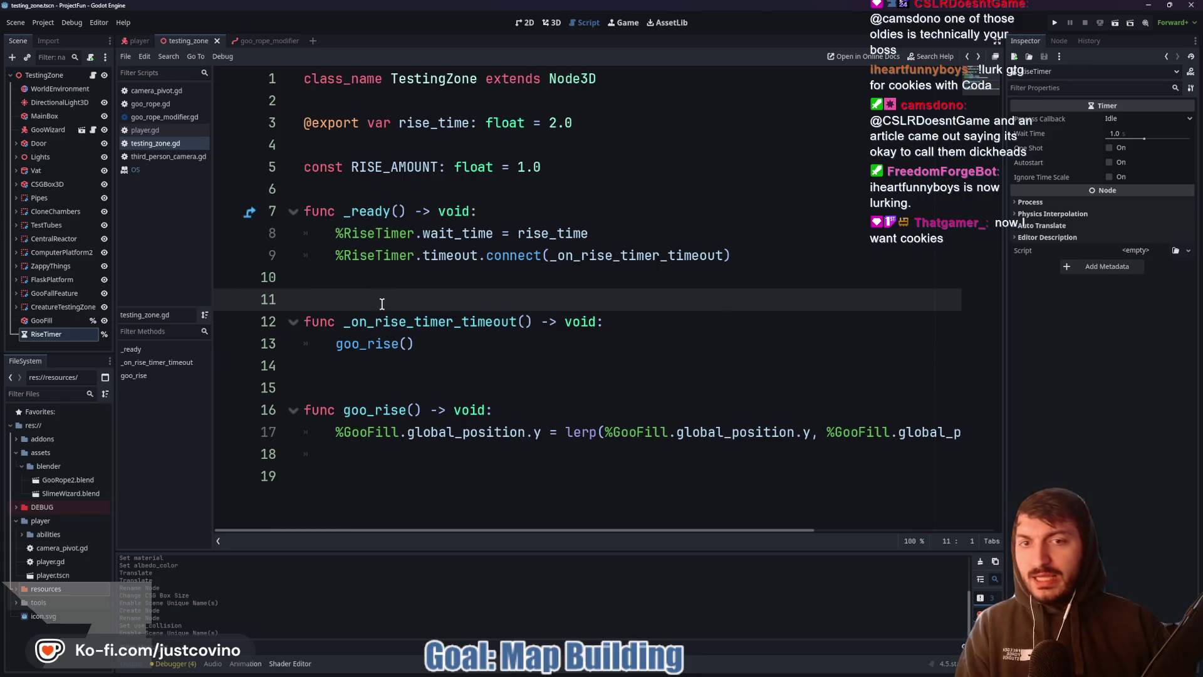
{"action": "left_click", "coordinate": [441, 385]}
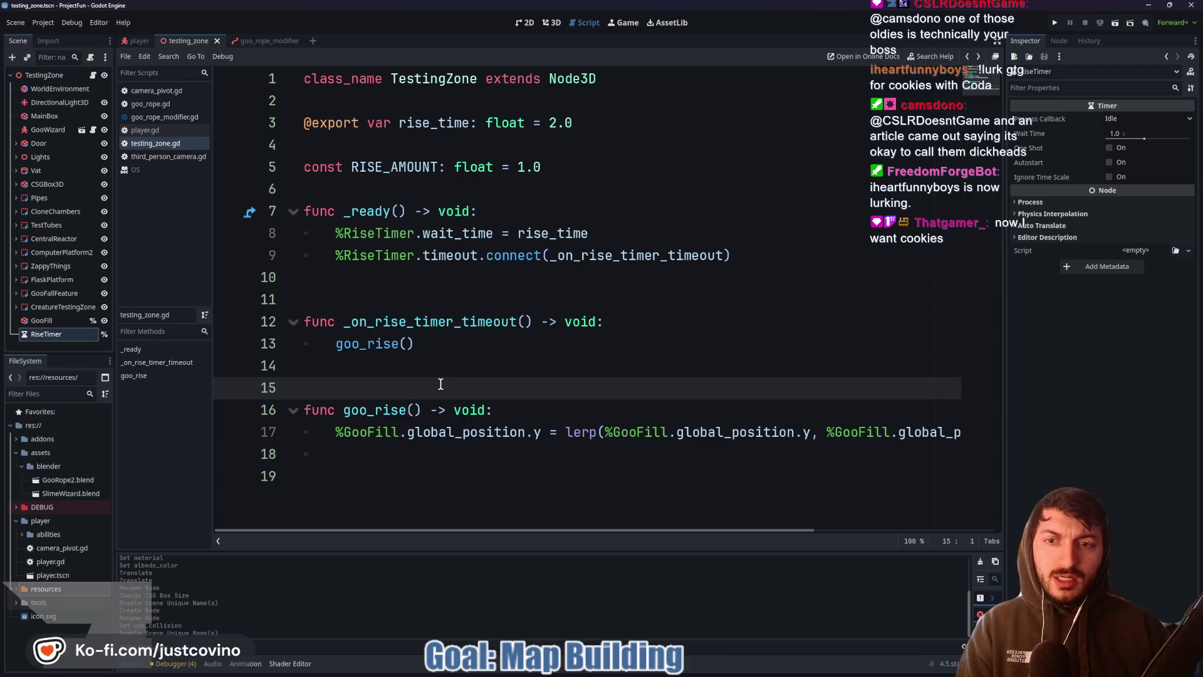
{"action": "left_click", "coordinate": [519, 410]}
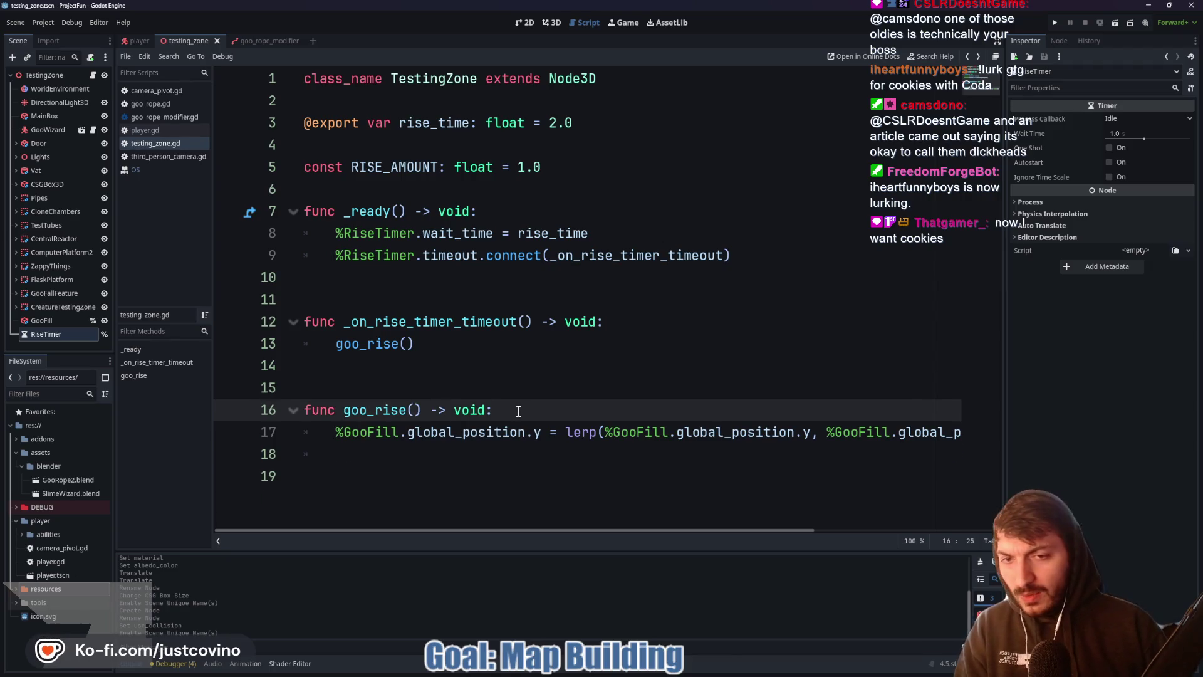
Create a tween in goo_rise with create_tween() and begin a tween.tween_property call
{"action": "key", "text": "Return"}
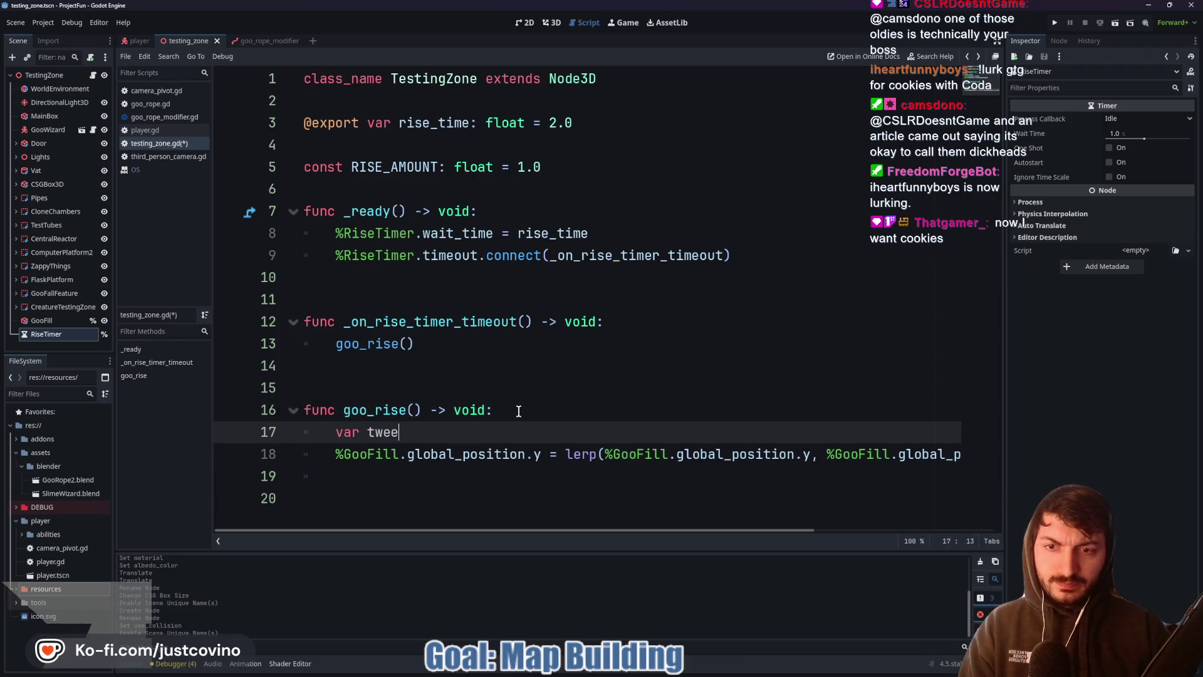
{"action": "type", "text": "n = create"}
{"action": "key", "text": "Return"}
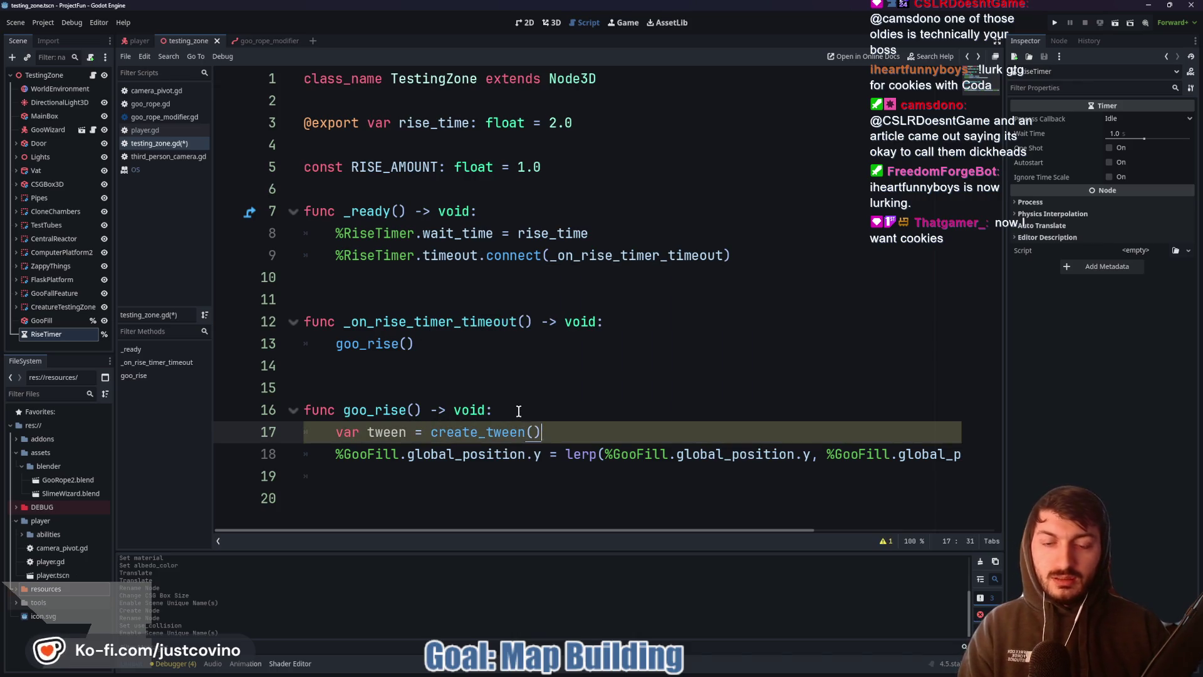
{"action": "key", "text": "Return"}
{"action": "type", "text": "tween.tween_"}
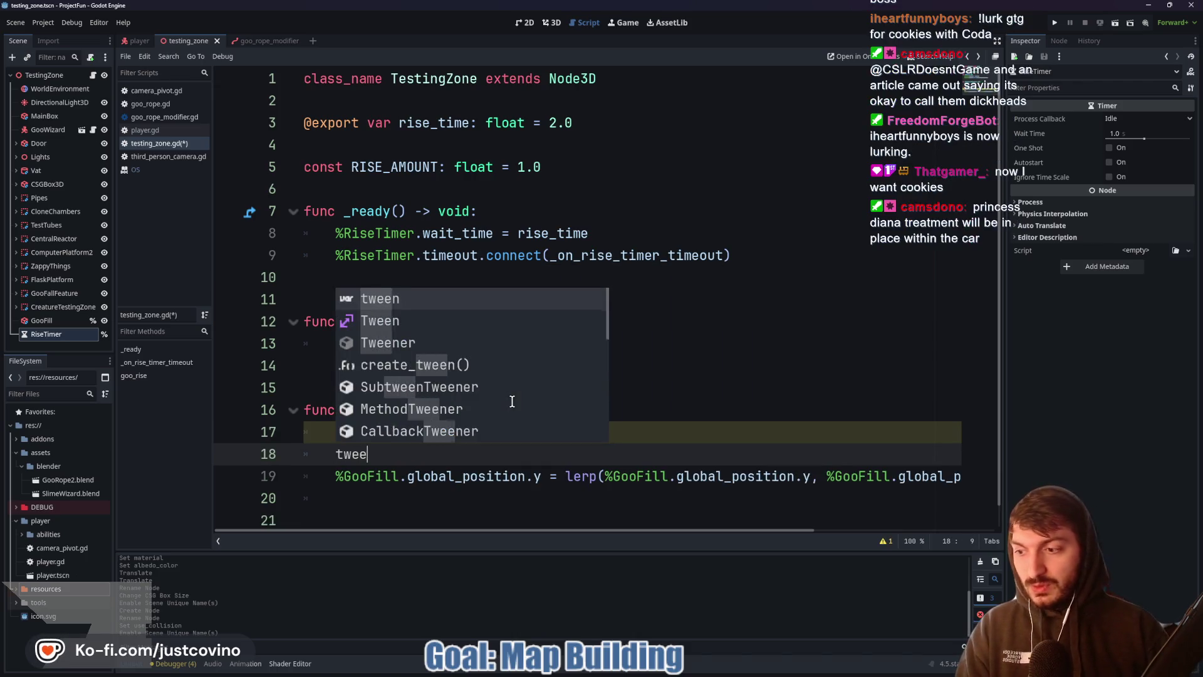
{"action": "type", "text": "pro"}
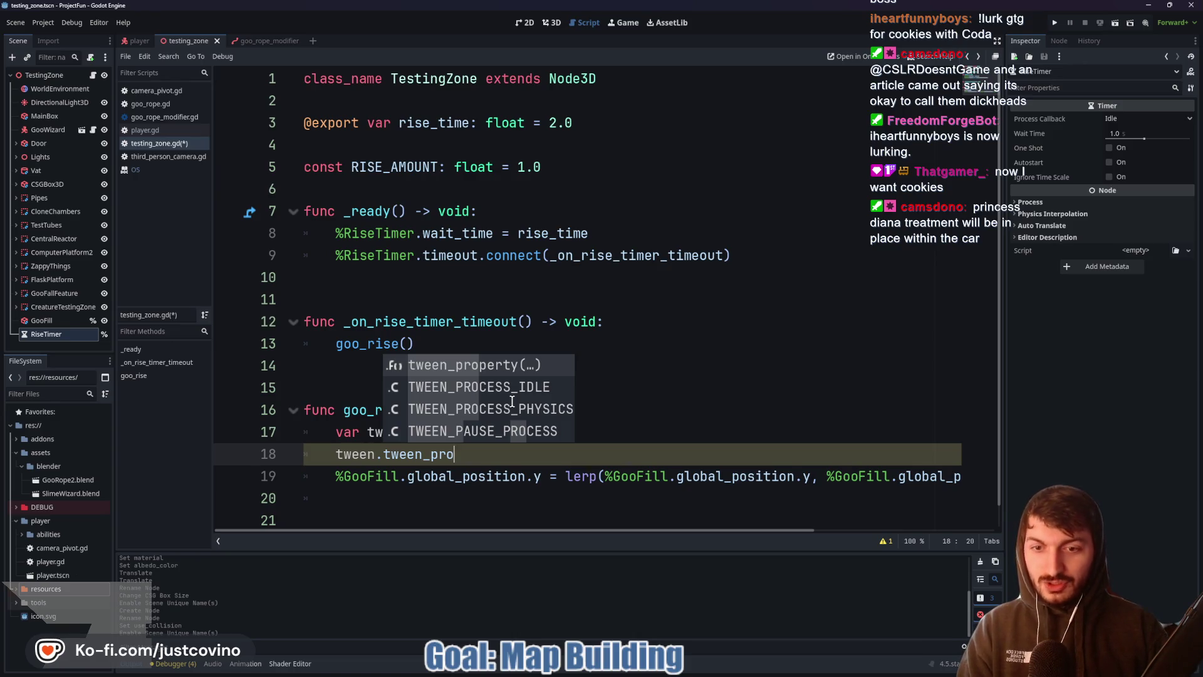
{"action": "key", "text": "Return"}
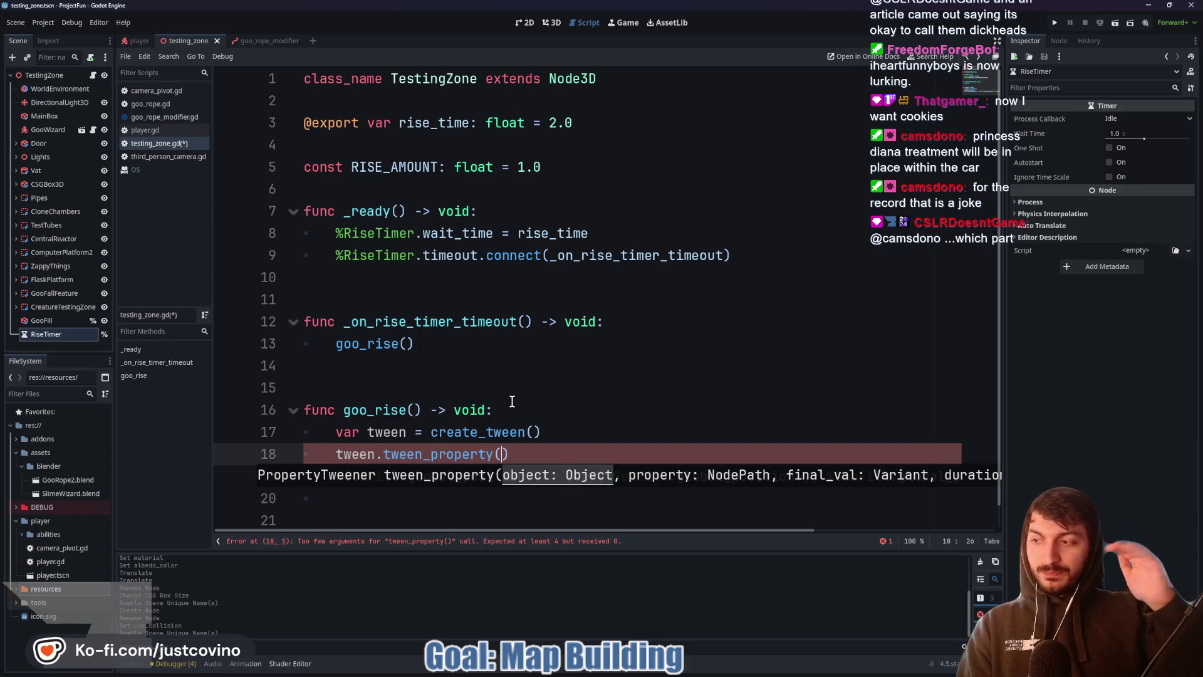
Fill tween_property with %GooFill, "global_position:y", global_position.y + RISE_AMOUNT and 1.0
{"action": "left_click", "coordinate": [541, 455]}
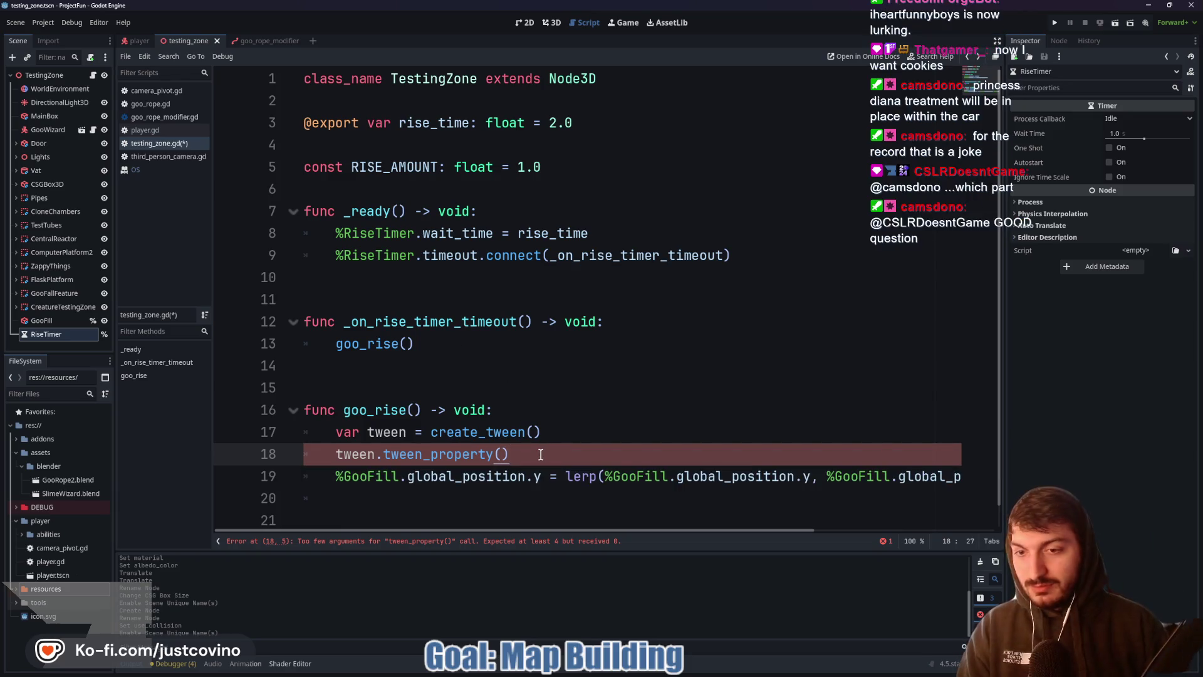
{"action": "left_click_drag", "start_coordinate": [541, 473], "coordinate": [332, 477]}
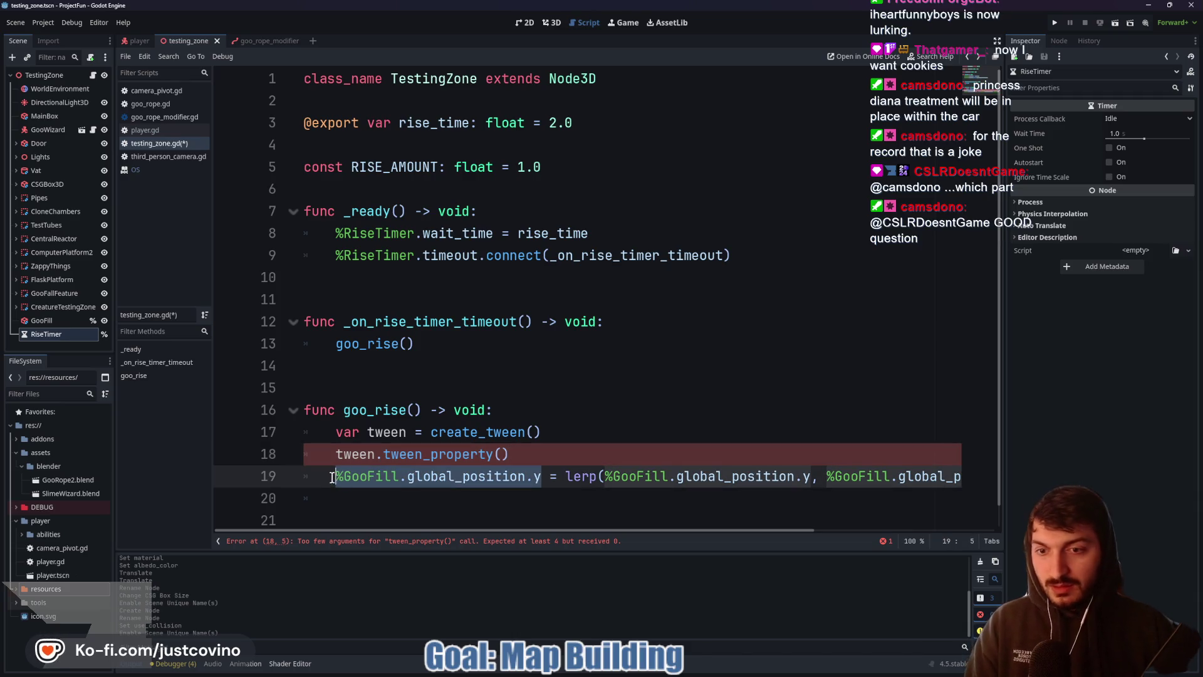
{"action": "left_click", "coordinate": [503, 454]}
{"action": "type", "text": ","}
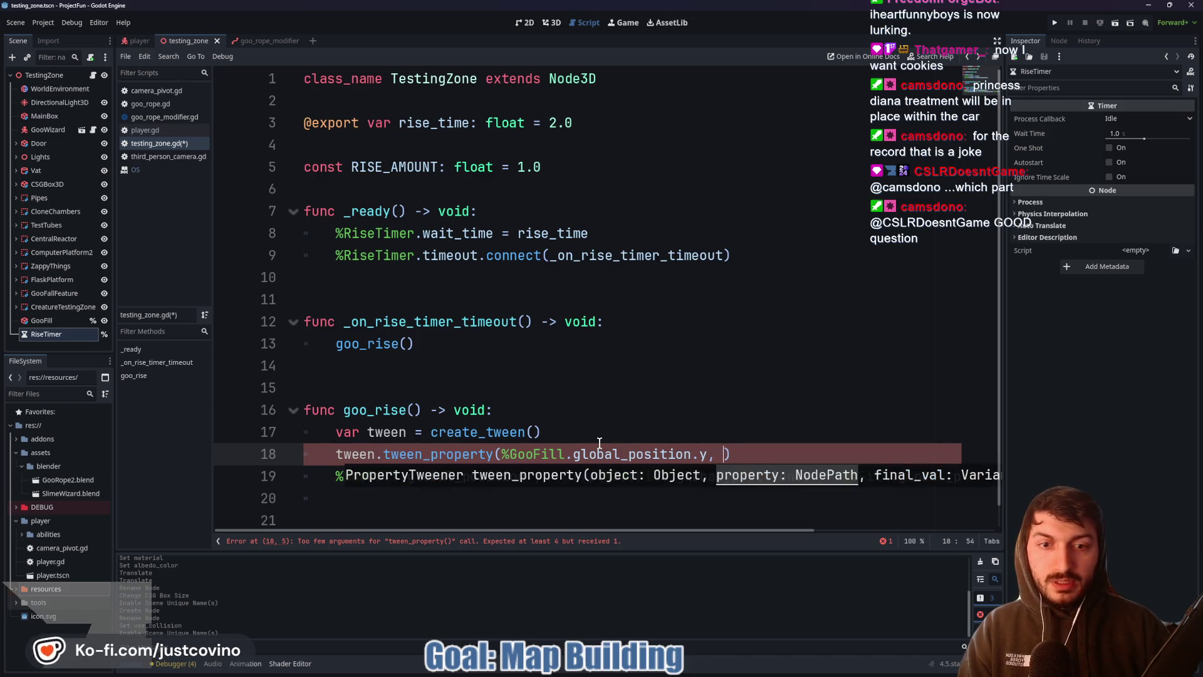
{"action": "left_click_drag", "start_coordinate": [707, 456], "coordinate": [565, 456]}
{"action": "key", "text": "BackSpace"}
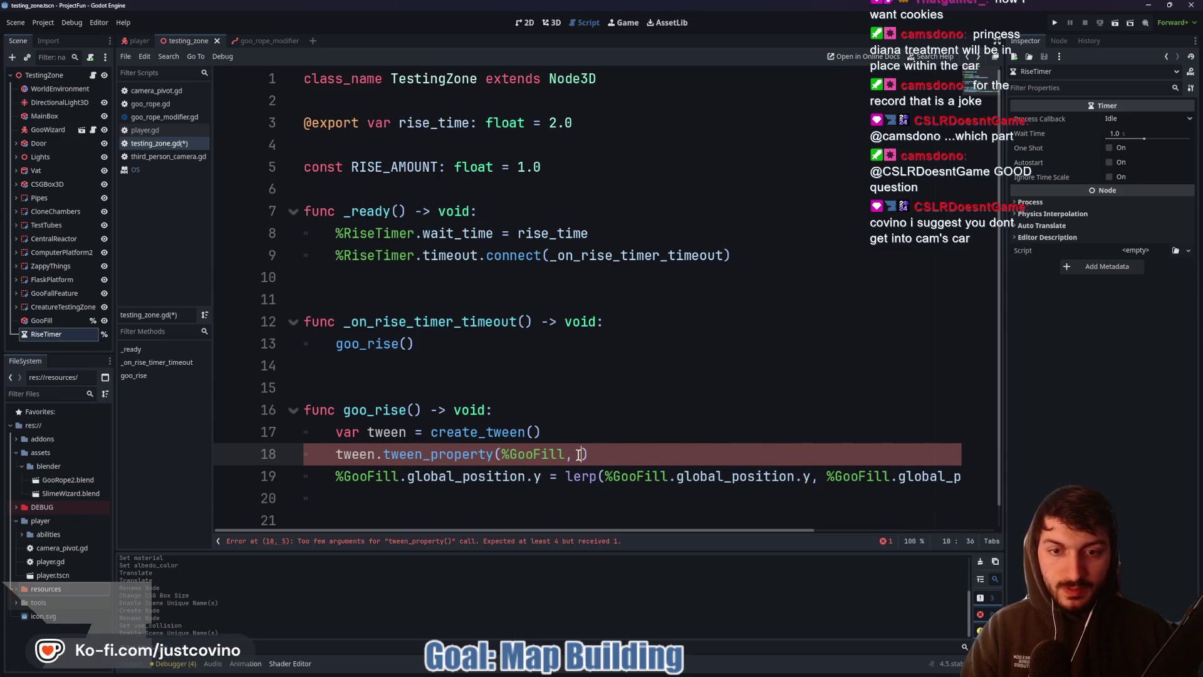
{"action": "type", "text": "\"global_position:y"}
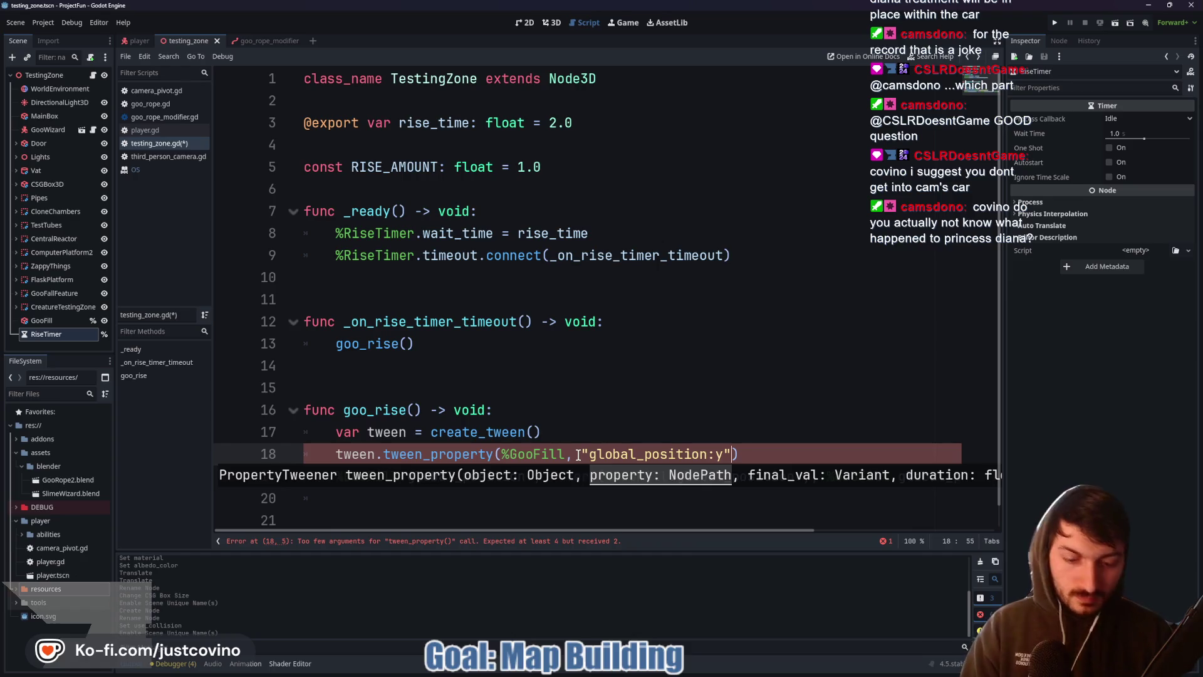
{"action": "type", "text": ", %G"}
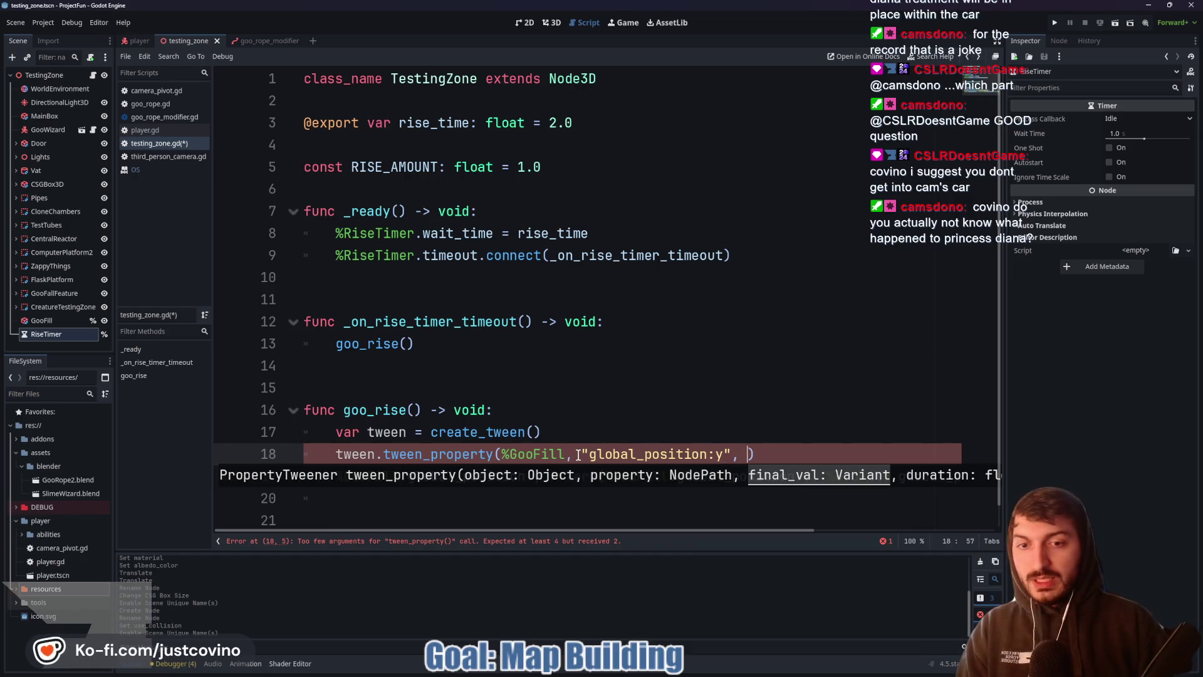
{"action": "type", "text": "ooFill.gl"}
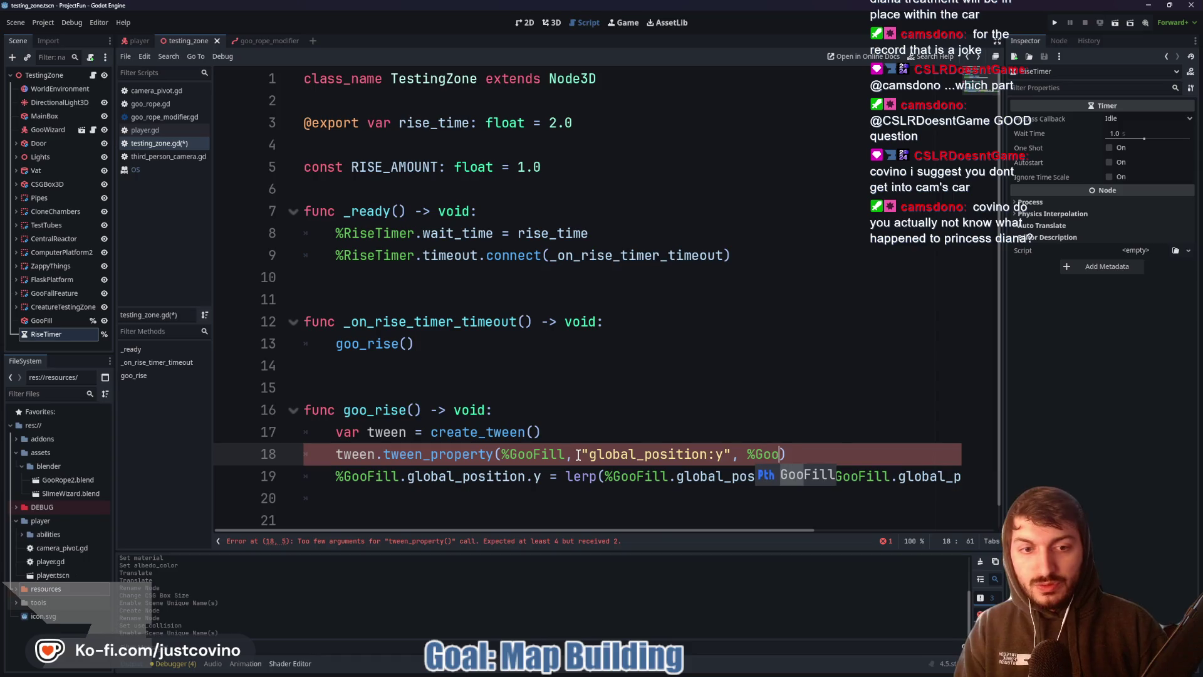
{"action": "type", "text": "obal_pos"}
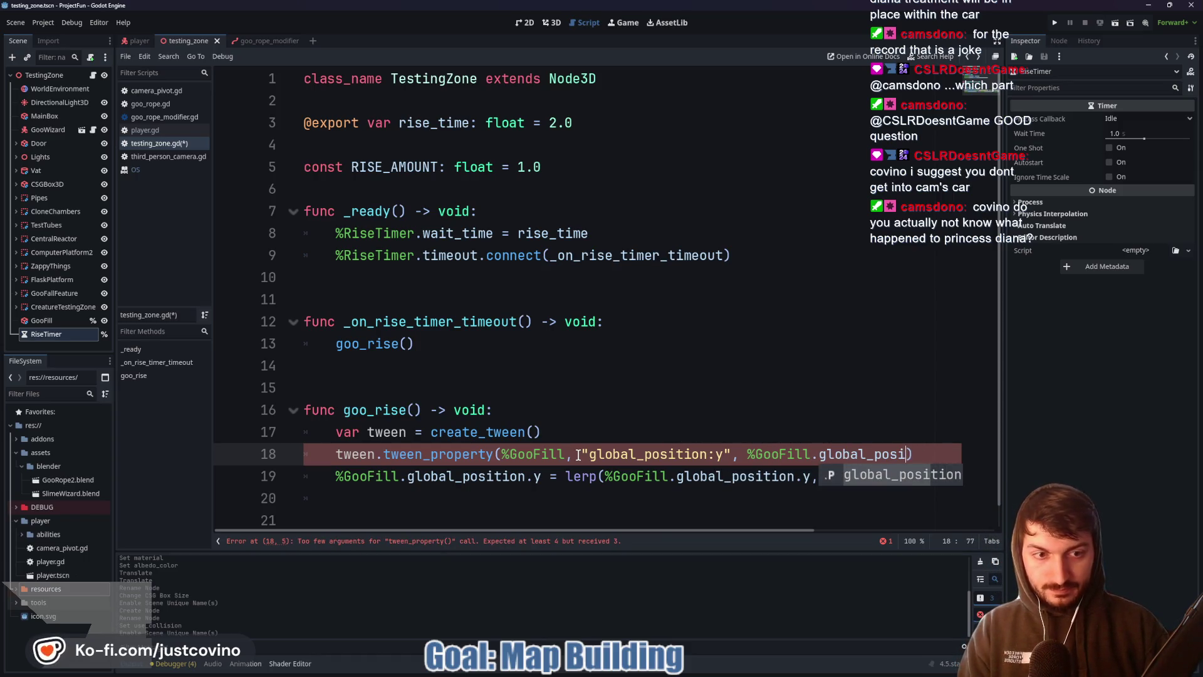
{"action": "key", "text": "Return"}
{"action": "type", "text": "y ++"}
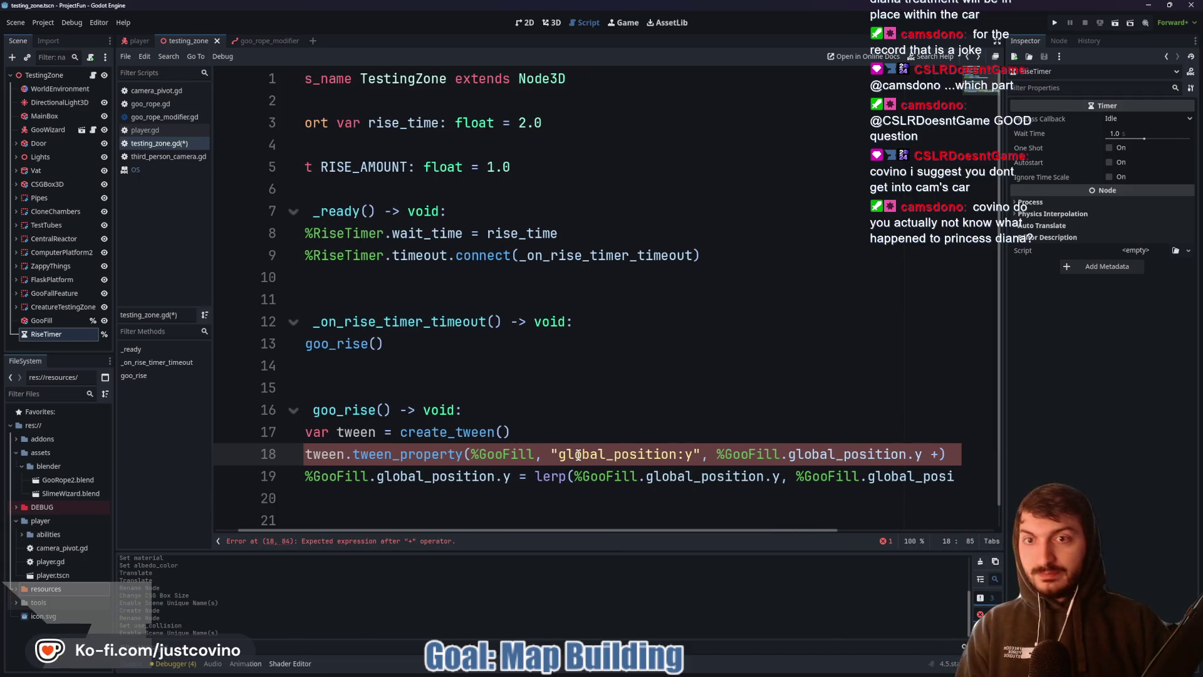
{"action": "type", "text": "RISE"}
{"action": "key", "text": "Return"}
{"action": "type", "text": ","}
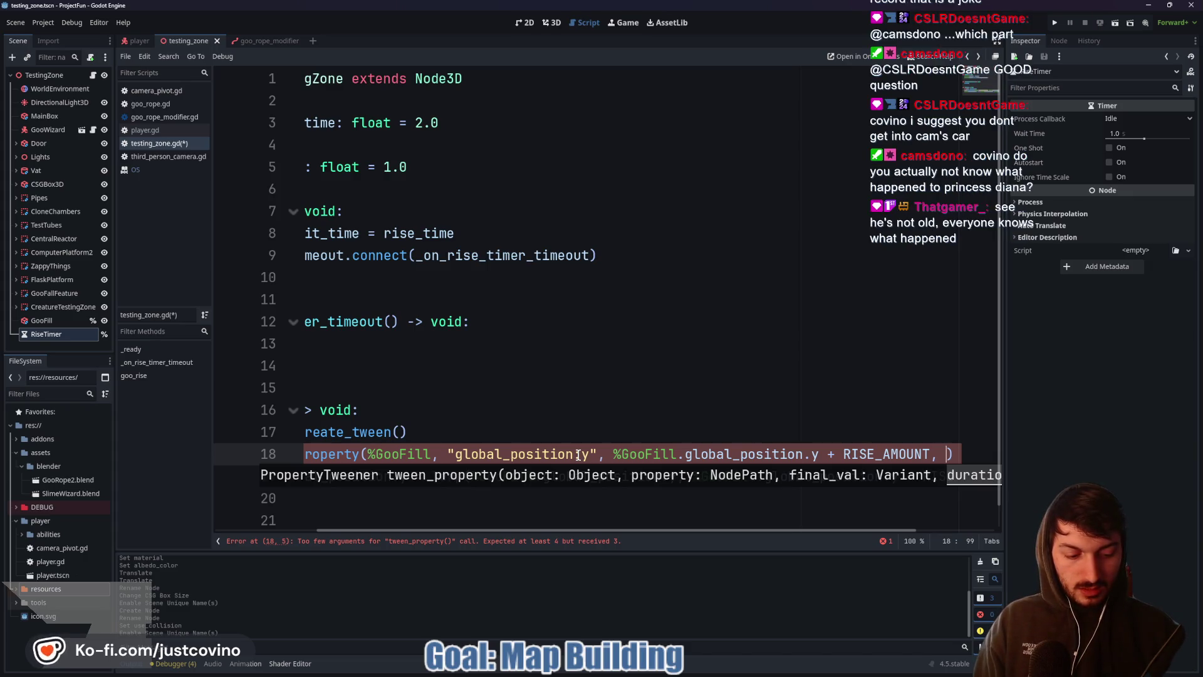
{"action": "type", "text": "1"}
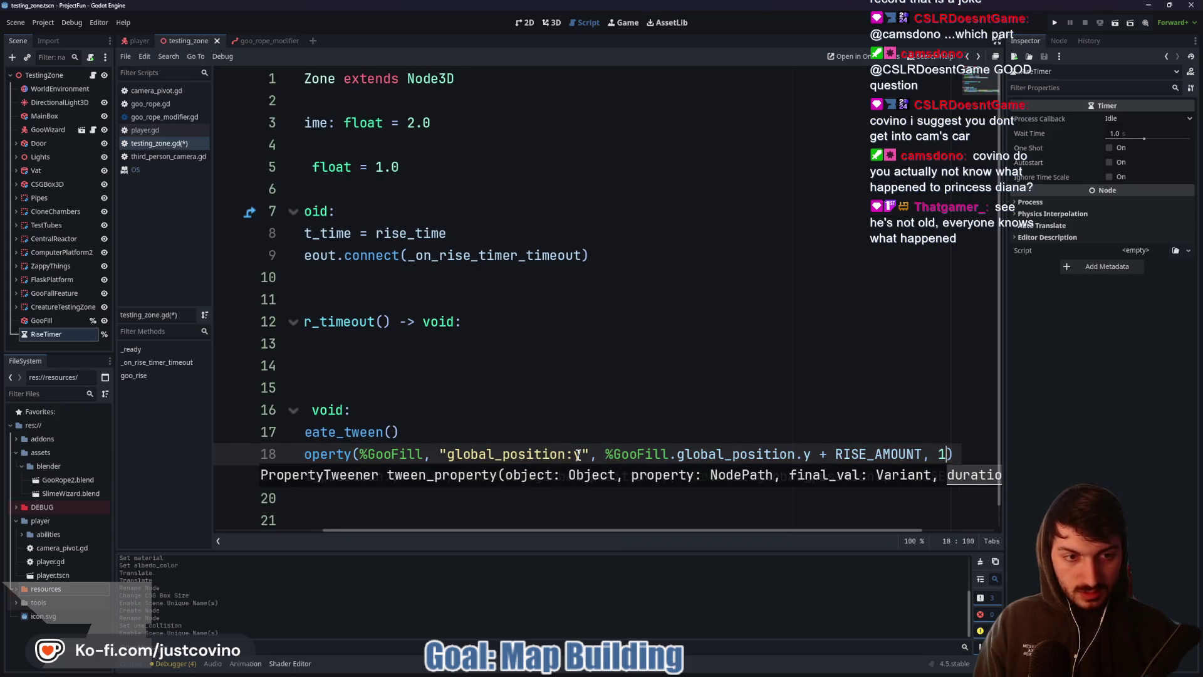
{"action": "type", "text": ".0"}
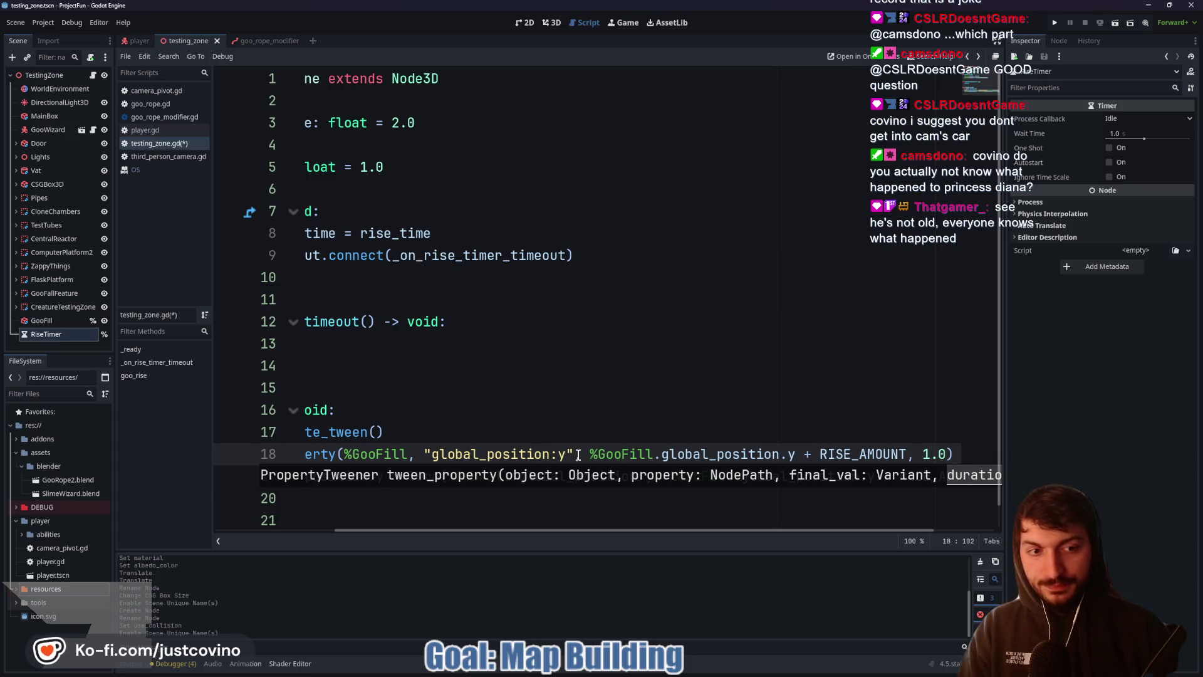
Delete the old lerp line from goo_rise
{"action": "left_click", "coordinate": [605, 454]}
{"action": "left_click_drag", "start_coordinate": [451, 530], "coordinate": [331, 530]}
{"action": "left_click_drag", "start_coordinate": [336, 476], "coordinate": [608, 497]}
{"action": "scroll", "coordinate": [940, 476], "scroll_direction": "right", "scroll_amount": 3}
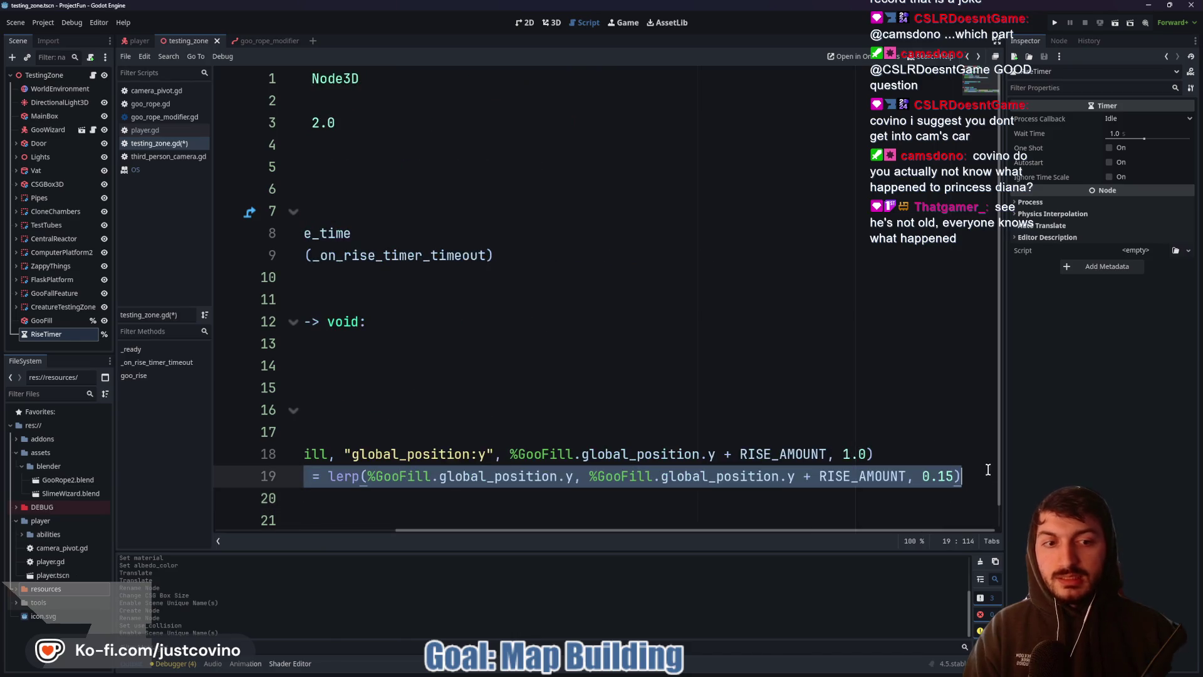
{"action": "key", "text": "BackSpace"}
{"action": "key", "text": "BackSpace"}
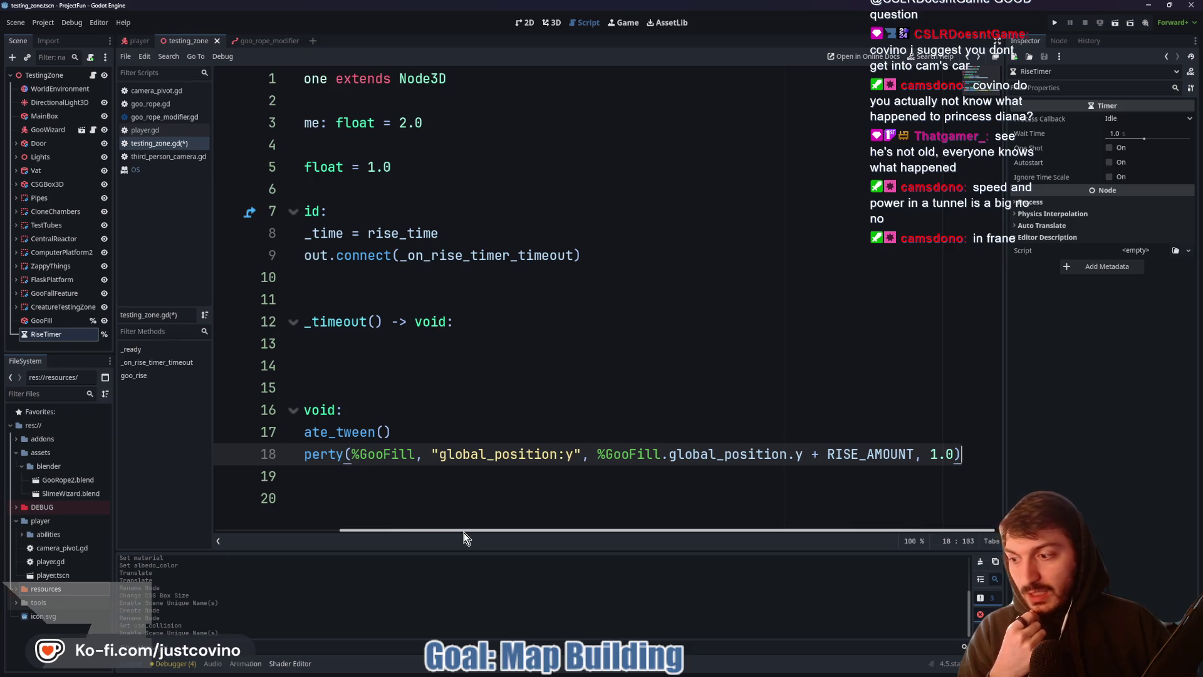
{"action": "left_click_drag", "start_coordinate": [458, 532], "coordinate": [278, 547]}
{"action": "left_click", "coordinate": [375, 489]}
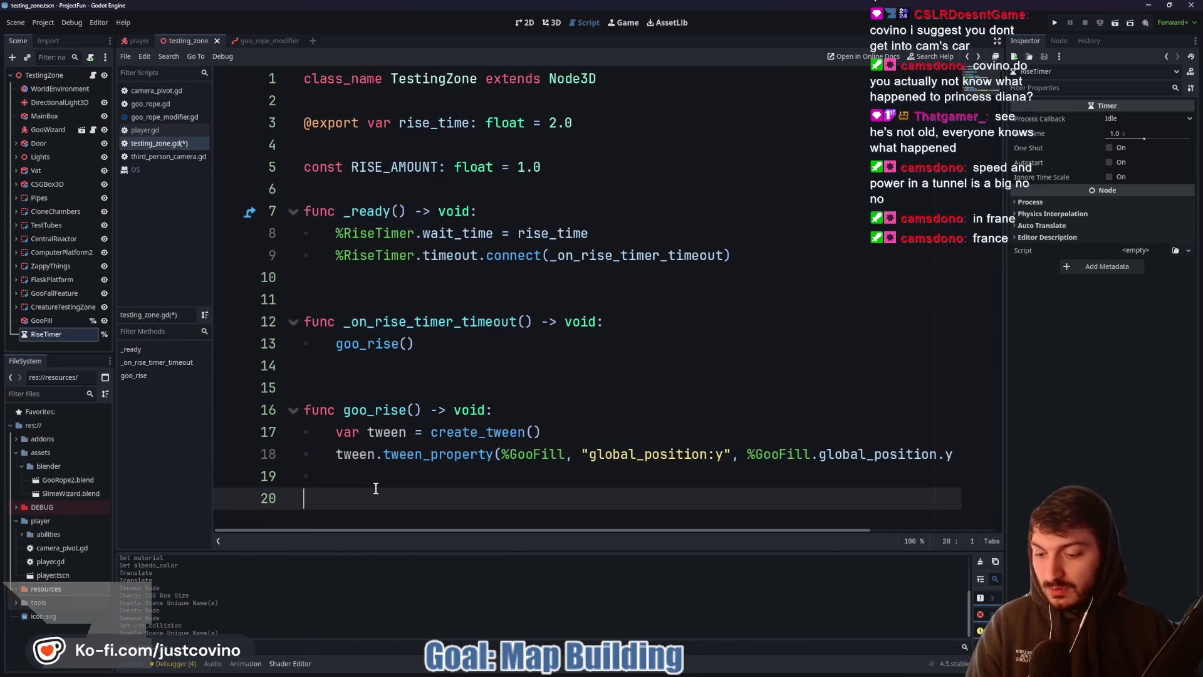
Add a blank line after the goo_rise() call in the script
{"action": "mouse_move", "coordinate": [420, 531]}
{"action": "left_mouse_down"}
{"action": "mouse_move", "coordinate": [592, 534]}
{"action": "mouse_move", "coordinate": [389, 540]}
{"action": "left_mouse_up"}
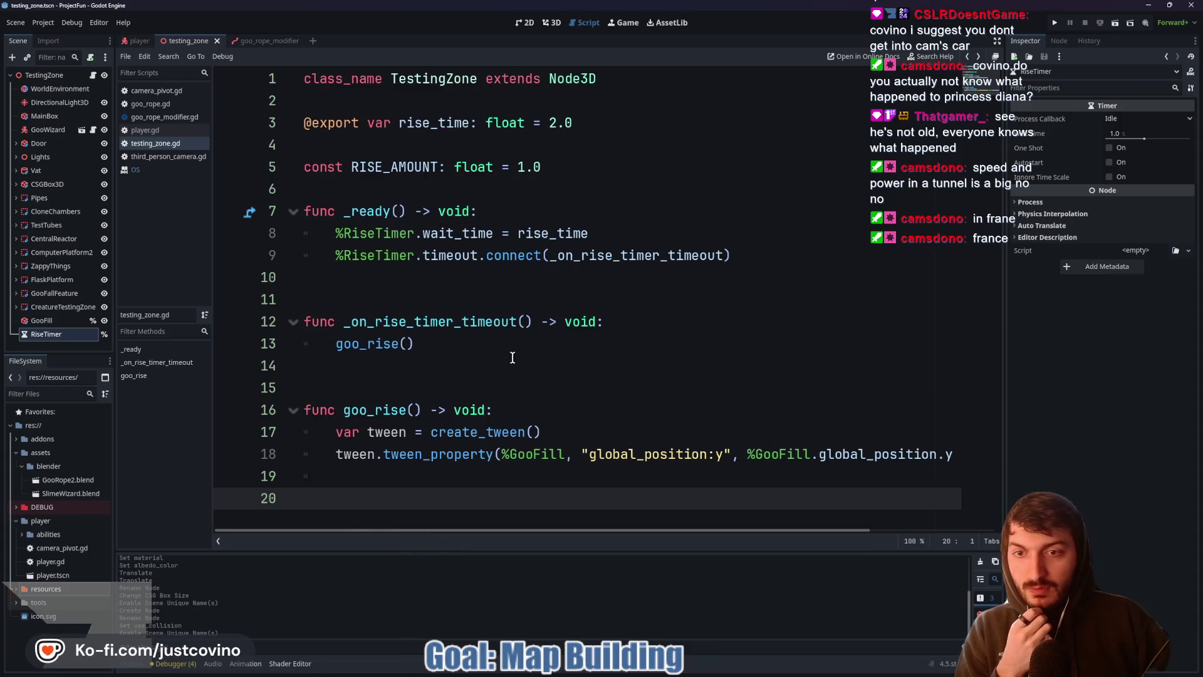
{"action": "left_click", "coordinate": [431, 343]}
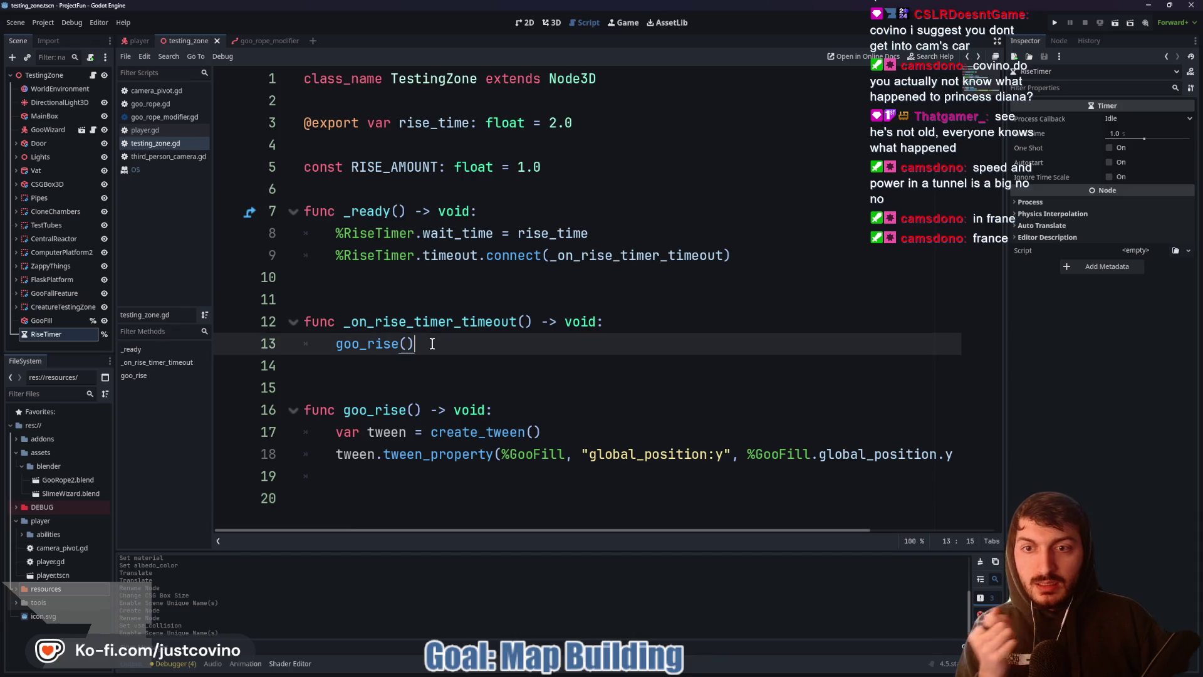
{"action": "key", "text": "Return"}
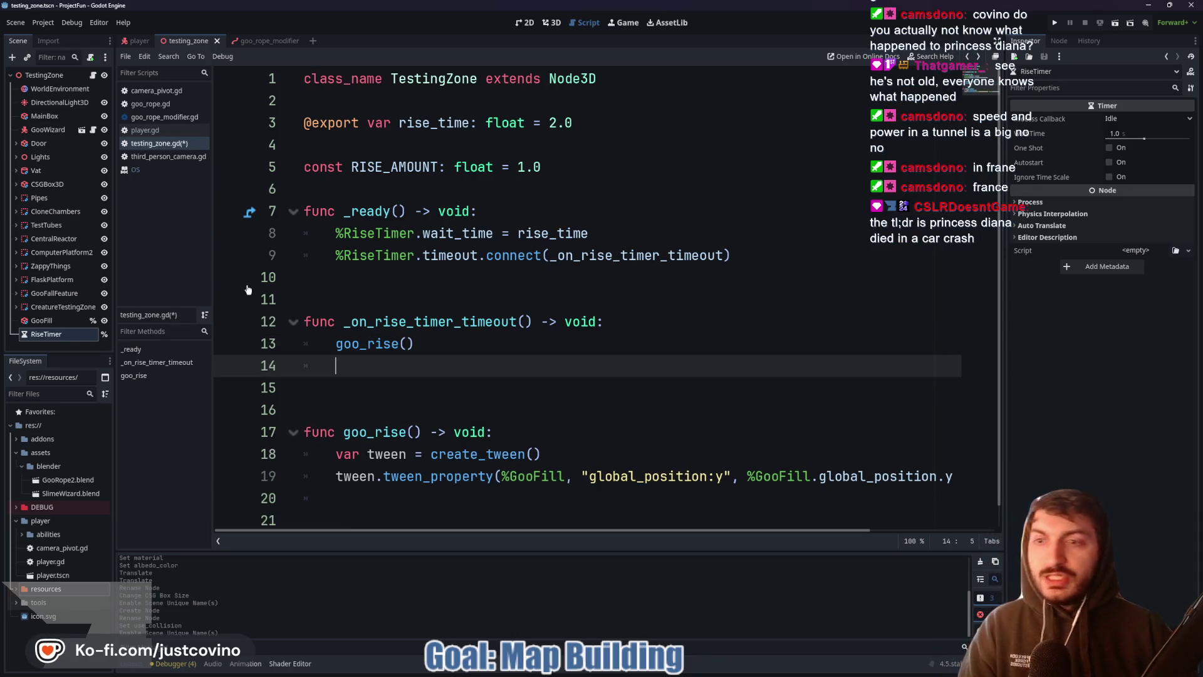
Make RiseTimer a One Shot timer with Autostart left off
{"action": "left_click", "coordinate": [1110, 163]}
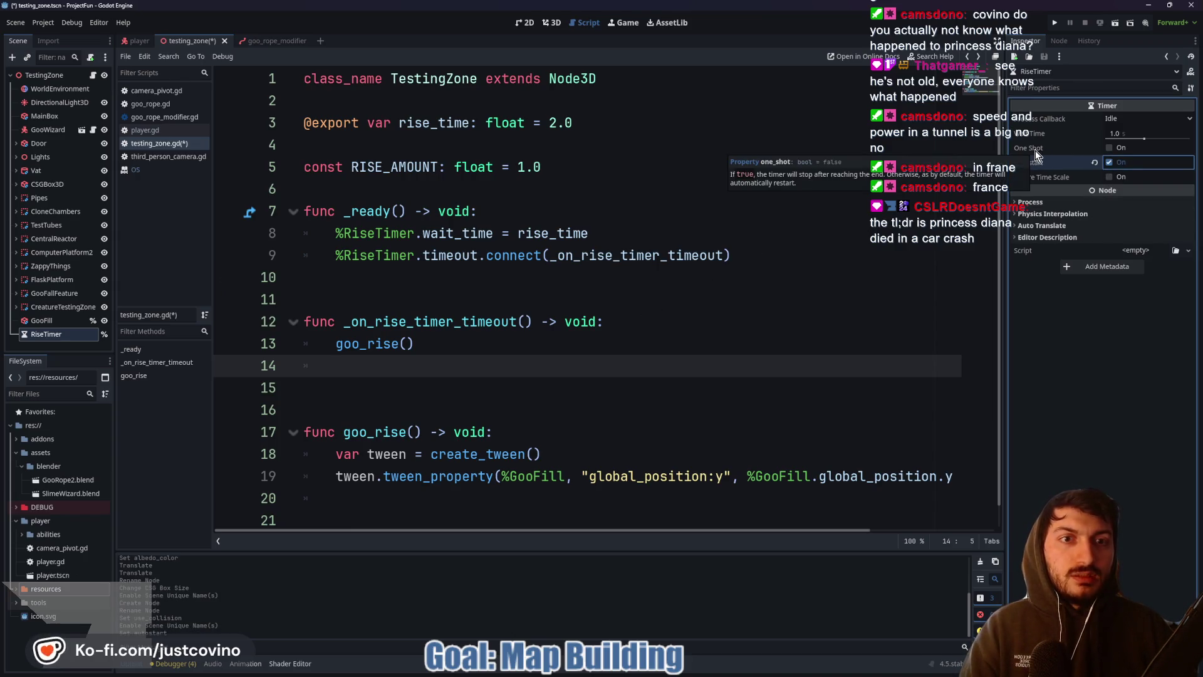
{"action": "mouse_move", "coordinate": [1038, 167]}
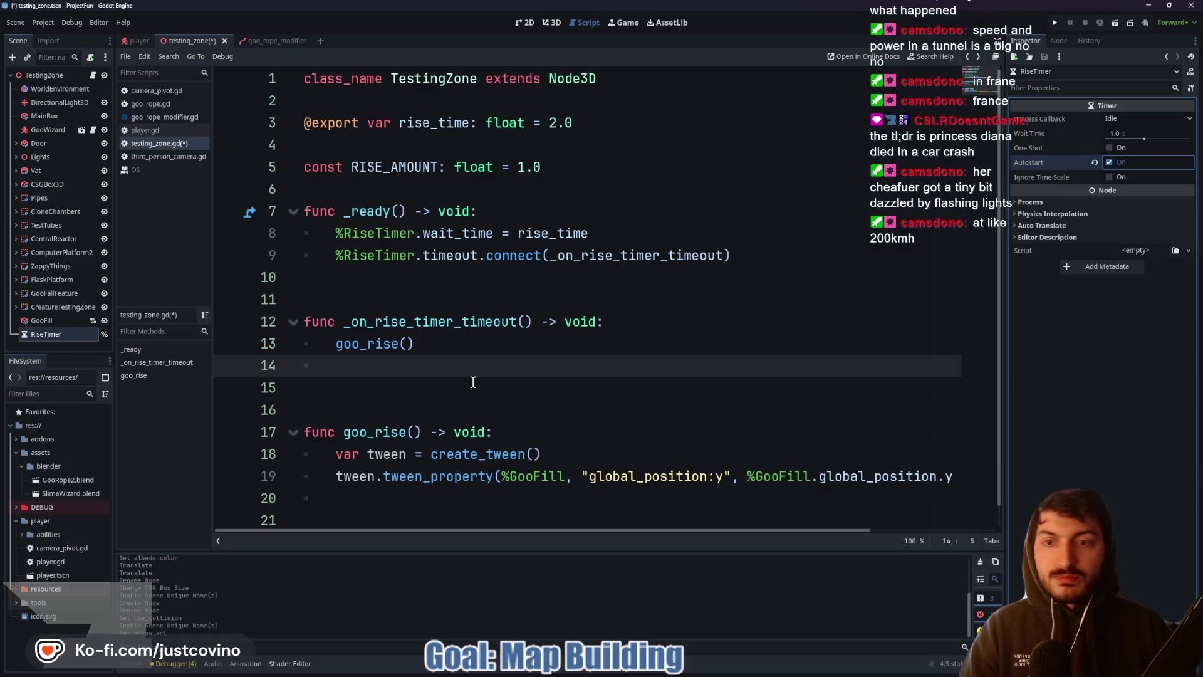
{"action": "left_click", "coordinate": [1108, 149]}
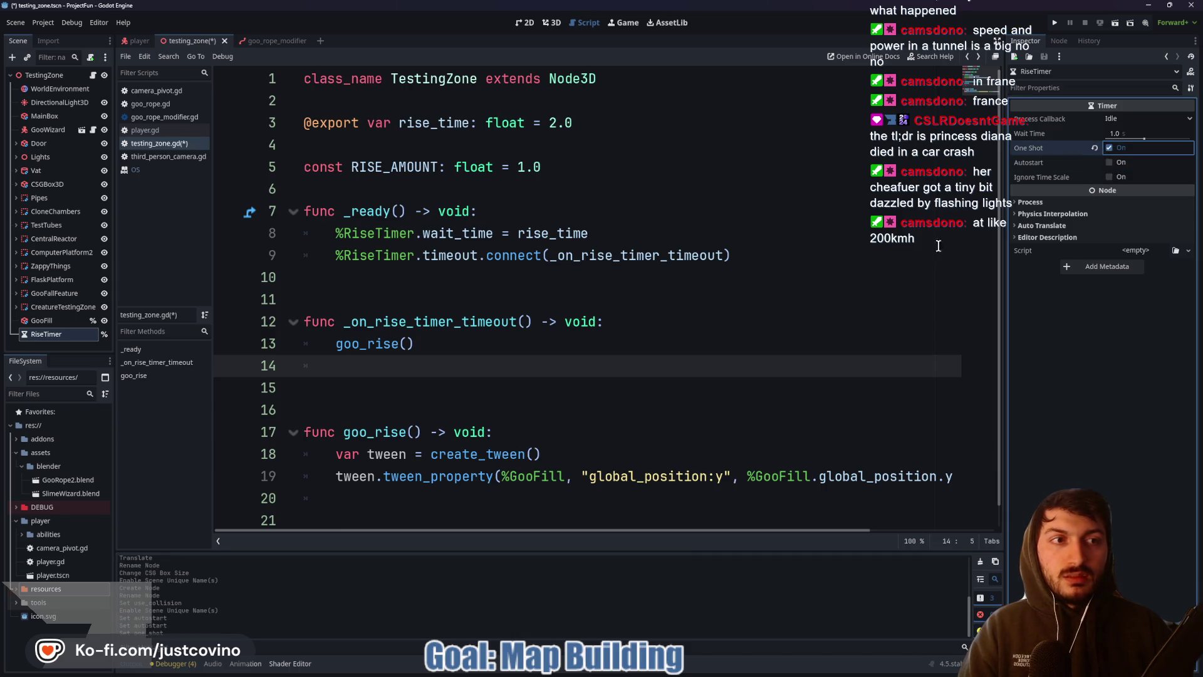
{"action": "left_click", "coordinate": [814, 255]}
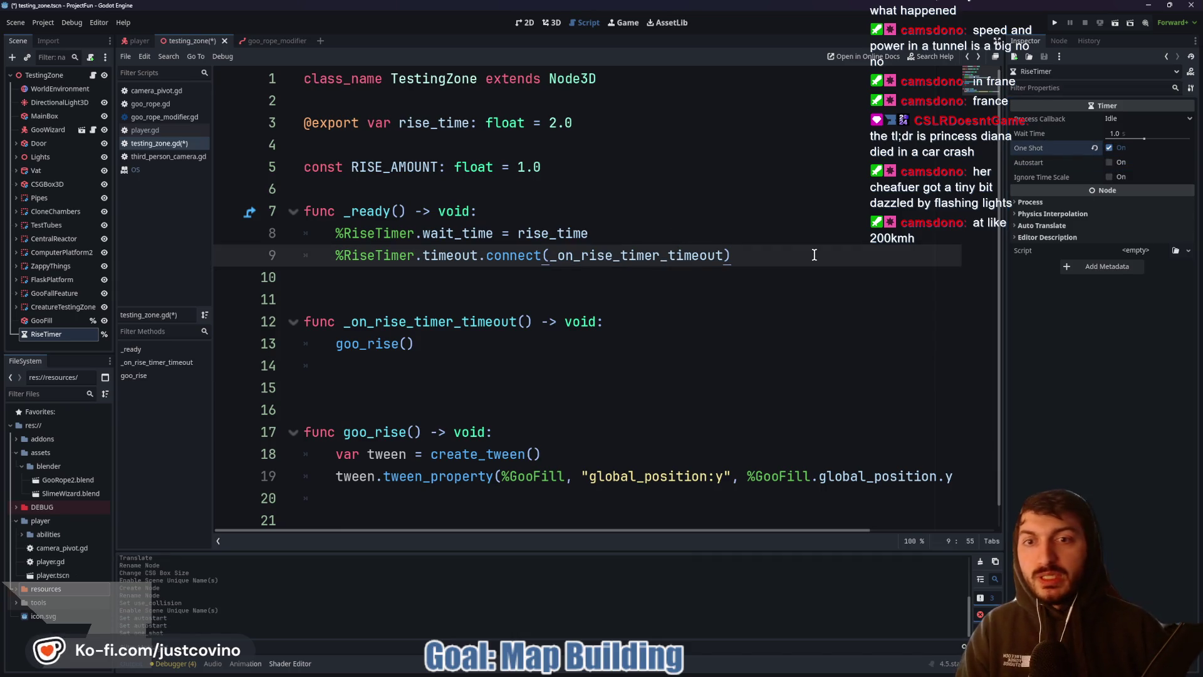
{"action": "left_click", "coordinate": [641, 231]}
Add %RiseTimer.start() after the wait_time line in _ready
{"action": "key", "text": "Return"}
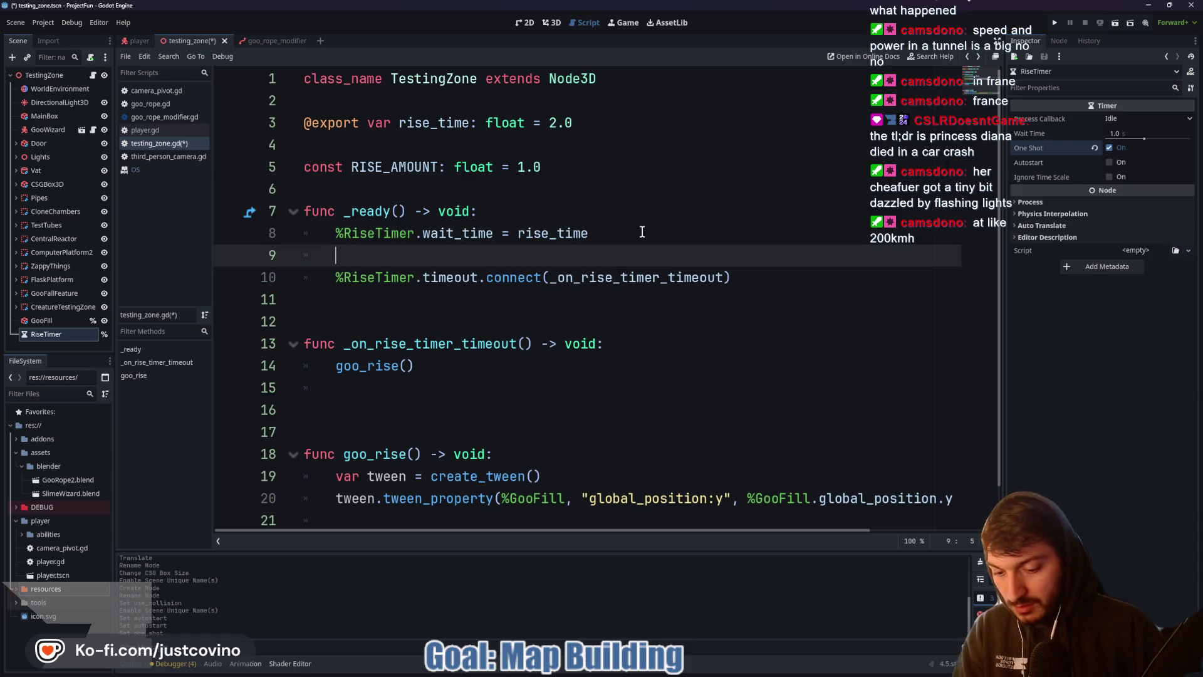
{"action": "type", "text": "%Ri"}
{"action": "key", "text": "Return"}
{"action": "type", "text": ".s"}
{"action": "key", "text": "Return"}
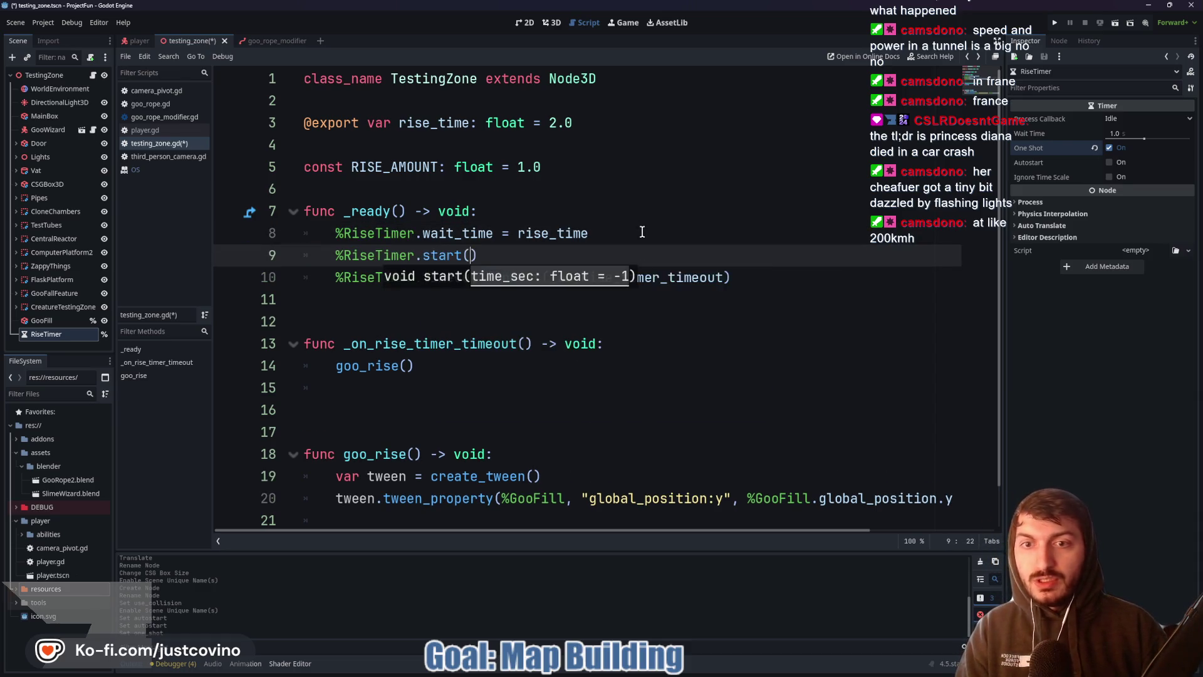
Call %RiseTimer.start() after goo_rise() in the timeout handler, save, and run with F5
{"action": "left_click", "coordinate": [452, 380]}
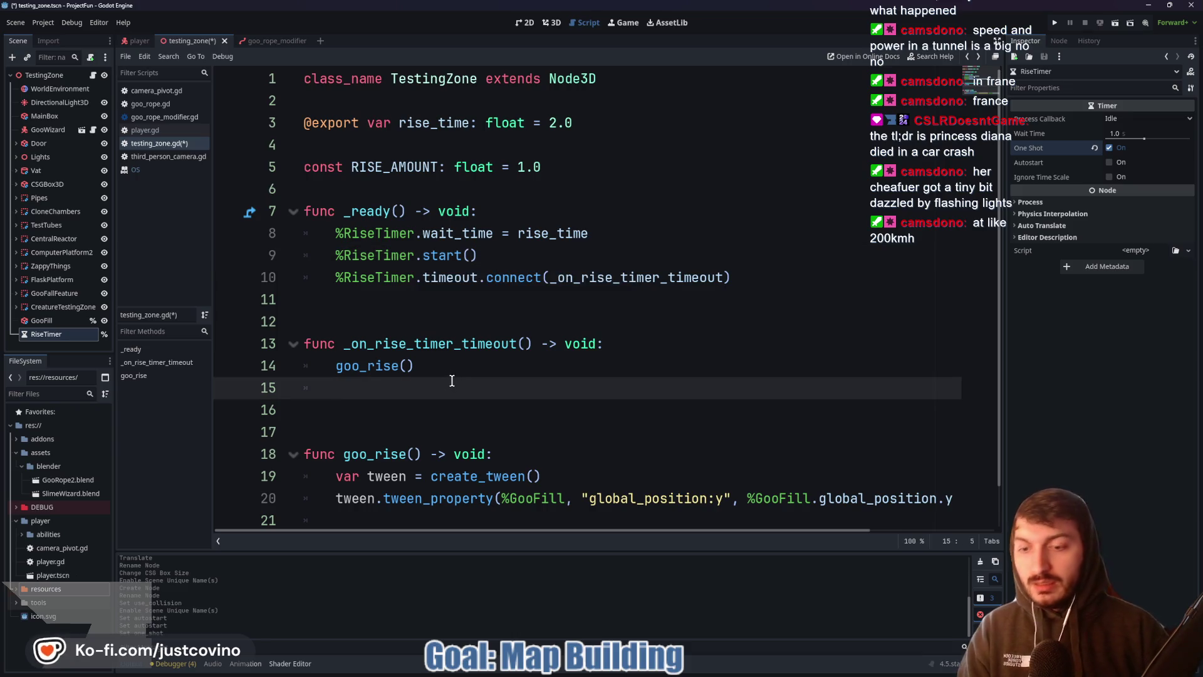
{"action": "type", "text": "Ris"}
{"action": "key", "text": "Return"}
{"action": "type", "text": ".s"}
{"action": "key", "text": "Return"}
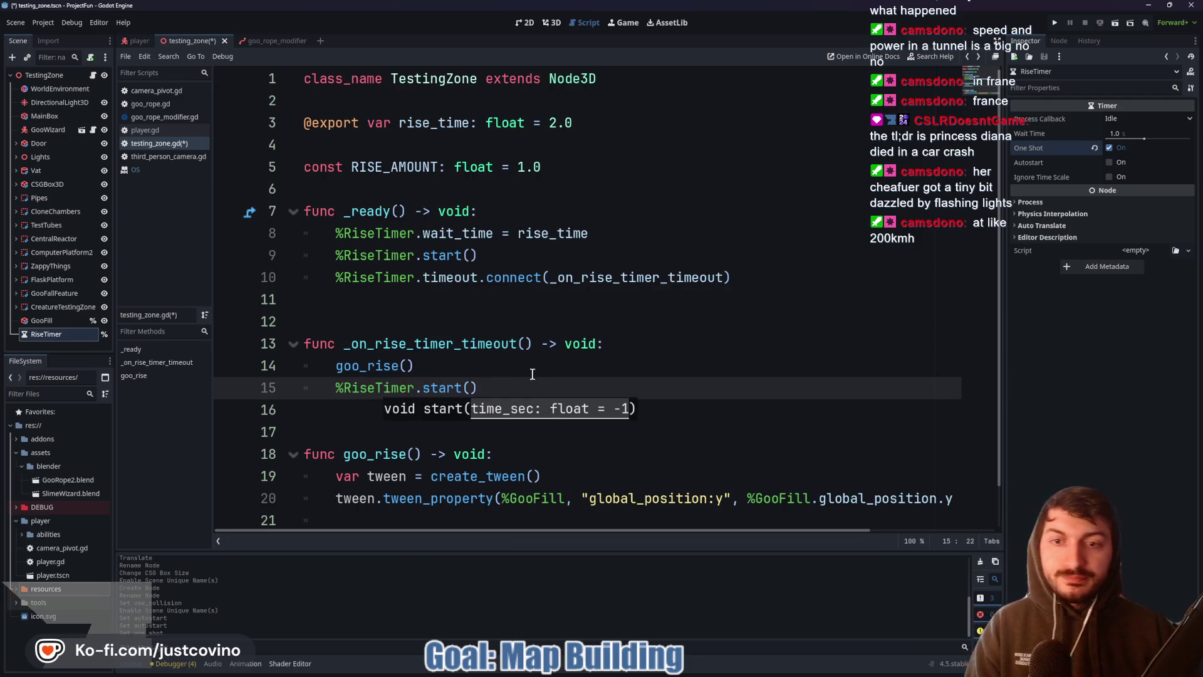
{"action": "type", "text": ")"}
{"action": "key", "text": "ctrl+s"}
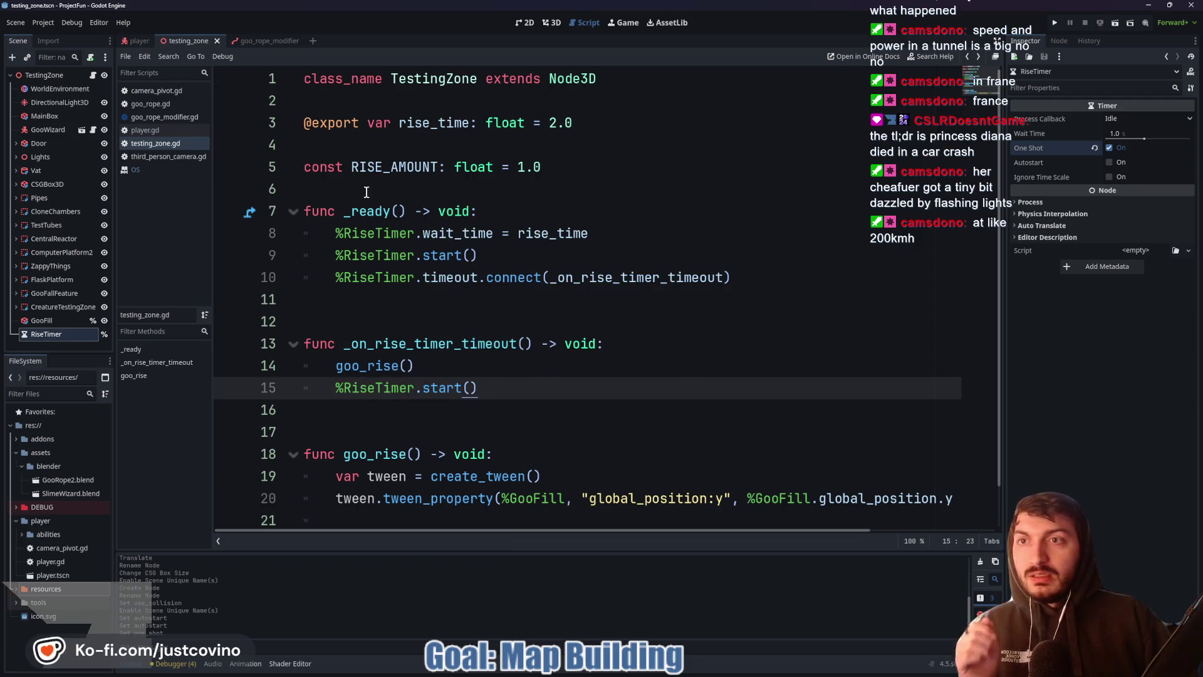
{"action": "key", "text": "F5"}
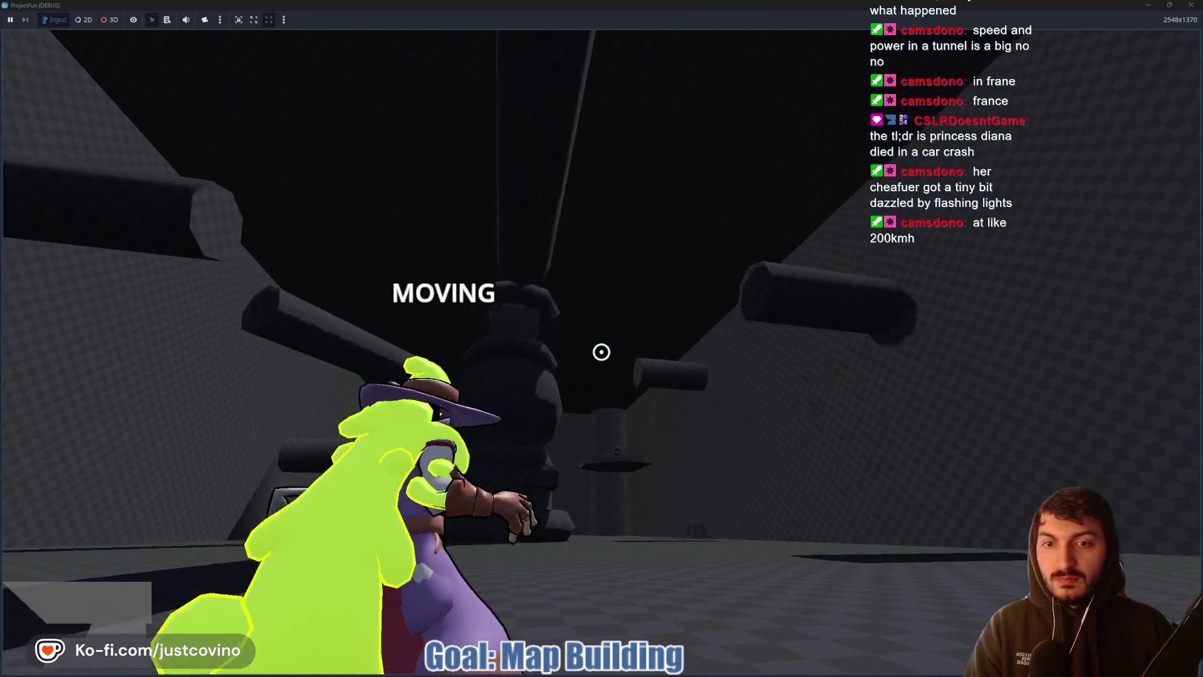
Swing through the goo testing zone with repeated grapple shots, then stop the game with F8
{"action": "left_click", "coordinate": [601, 352]}
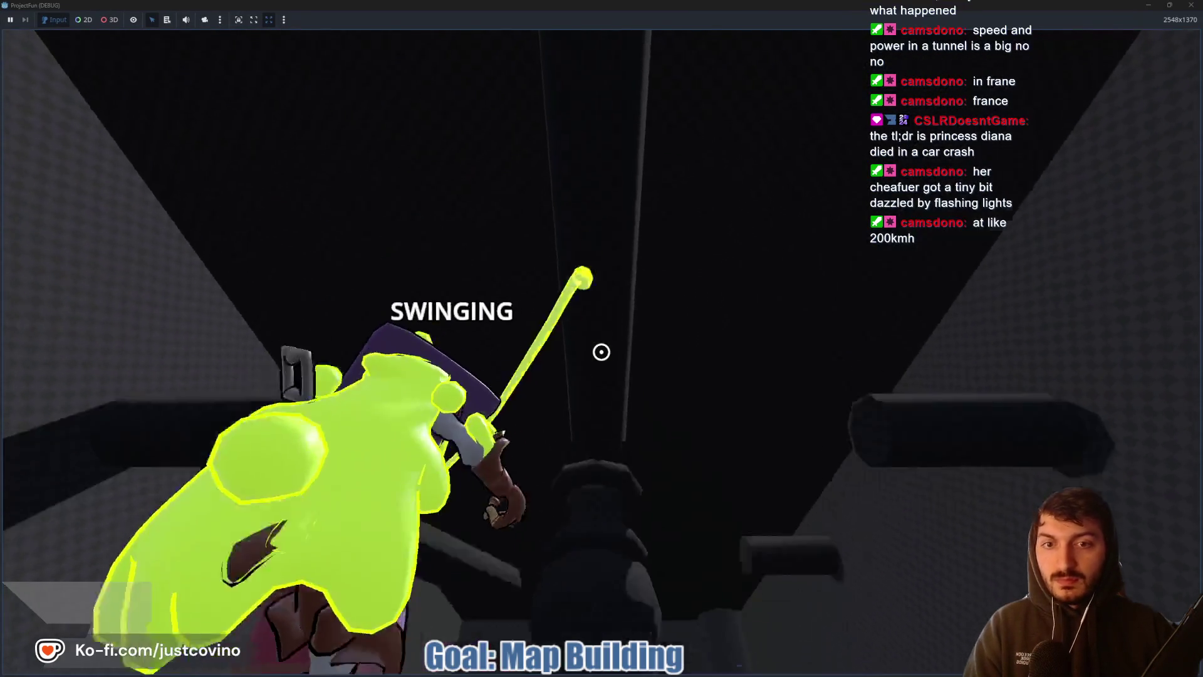
{"action": "left_click", "coordinate": [601, 352]}
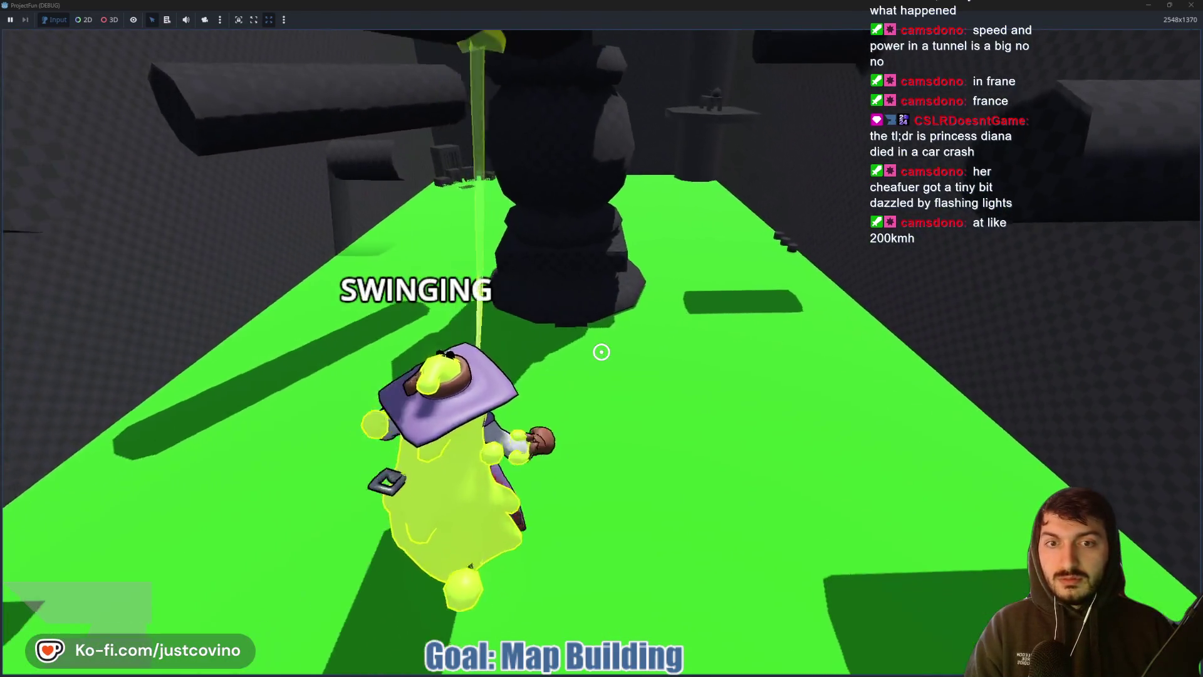
{"action": "left_click", "coordinate": [601, 351]}
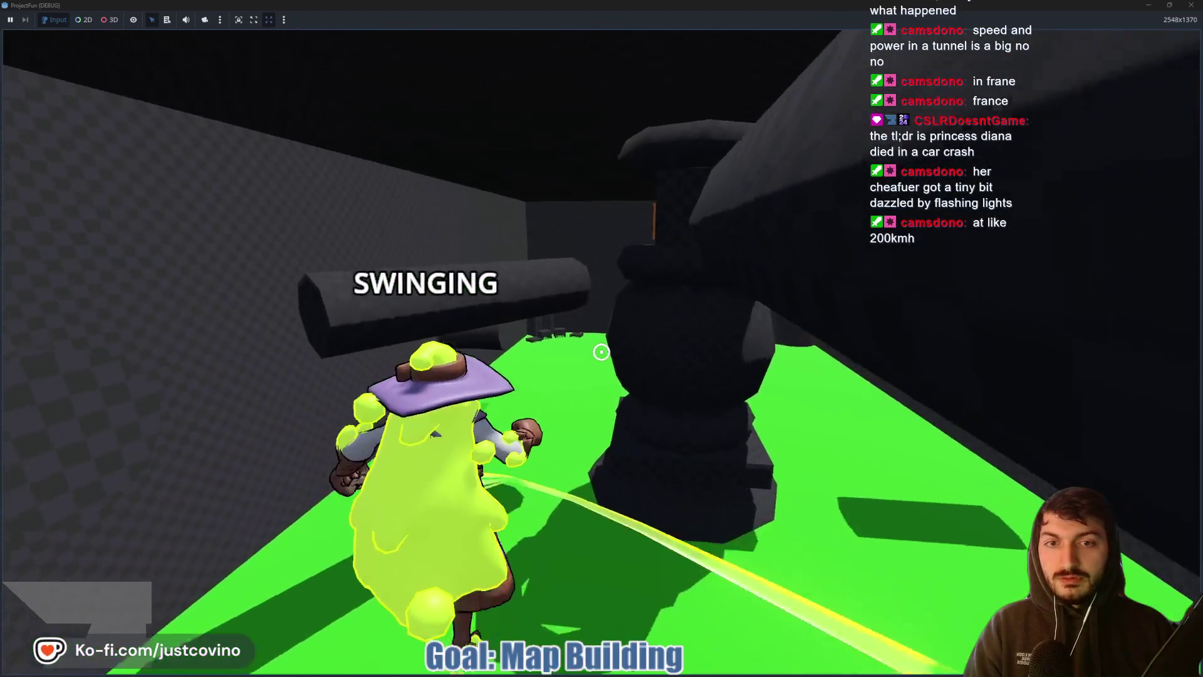
{"action": "left_click", "coordinate": [601, 351]}
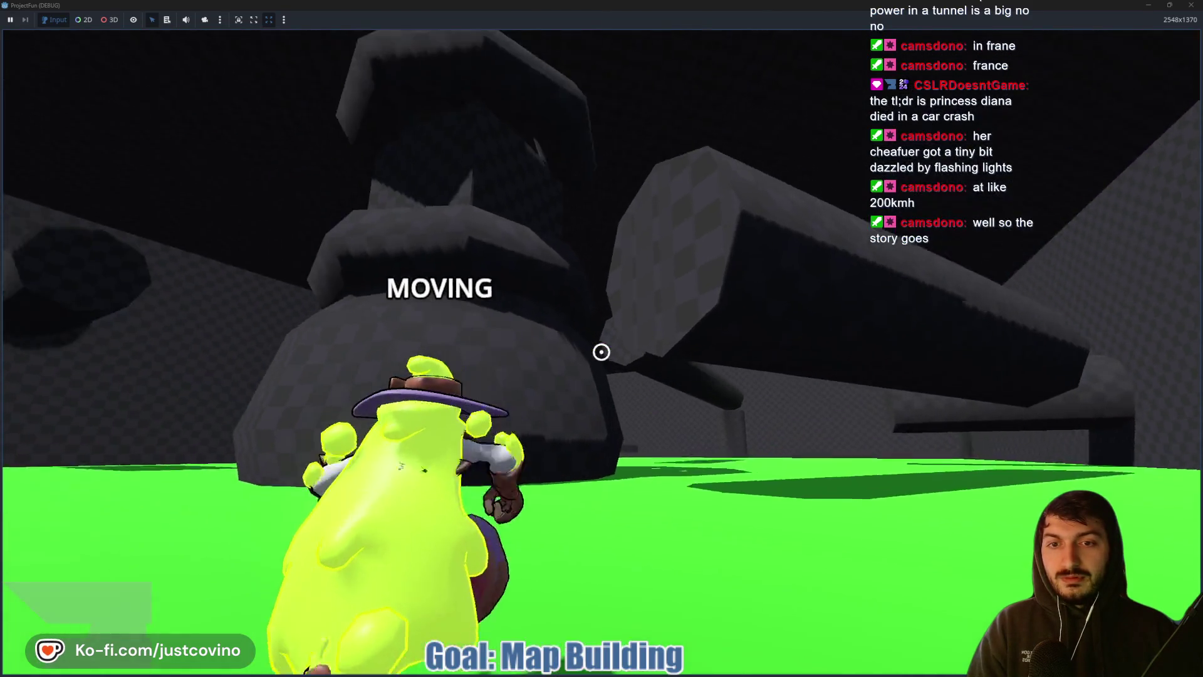
{"action": "left_click", "coordinate": [602, 351]}
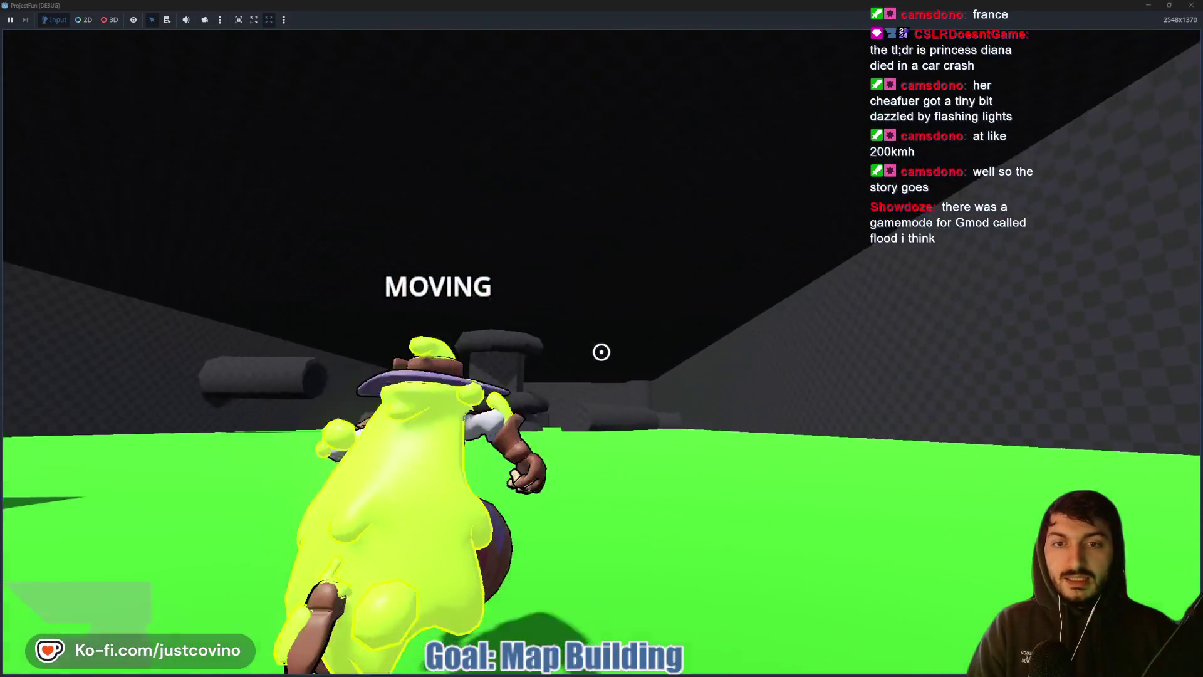
{"action": "left_click", "coordinate": [602, 352]}
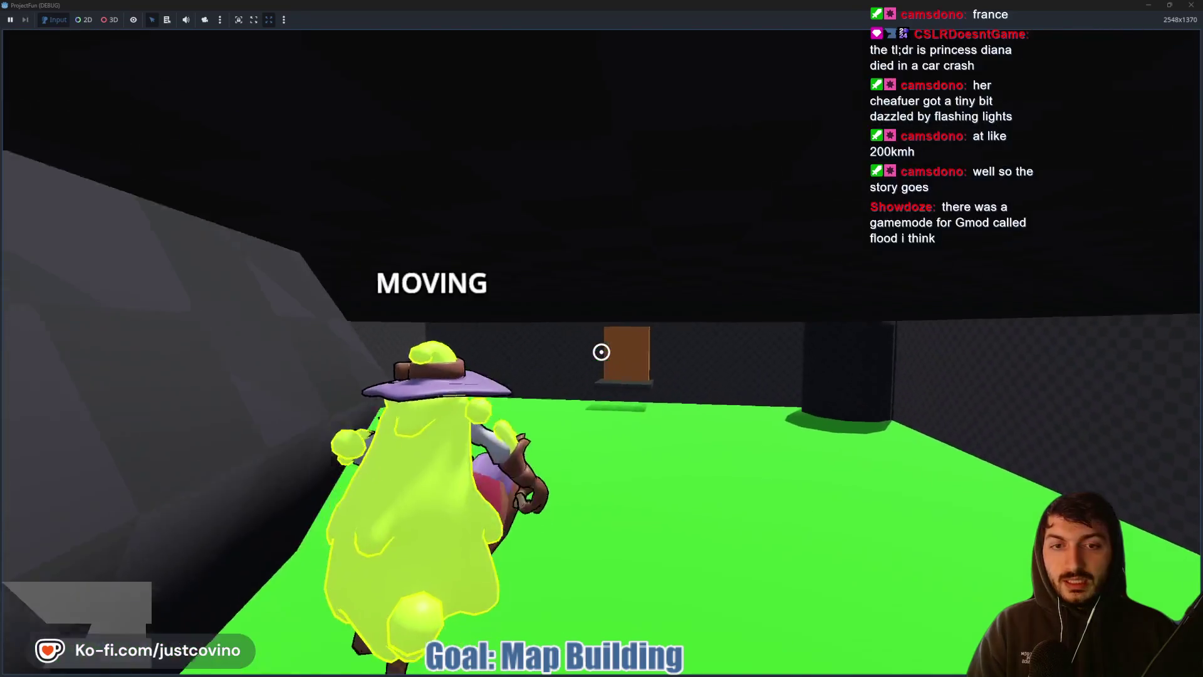
{"action": "left_click", "coordinate": [601, 352]}
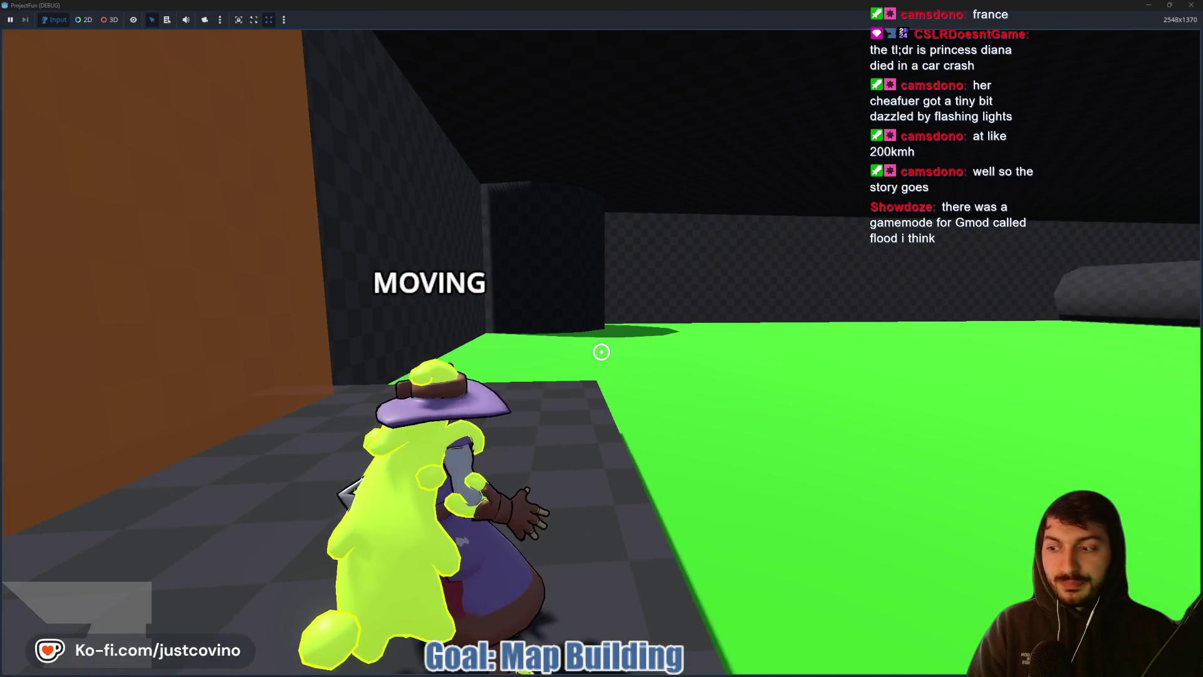
{"action": "key", "text": "F8"}
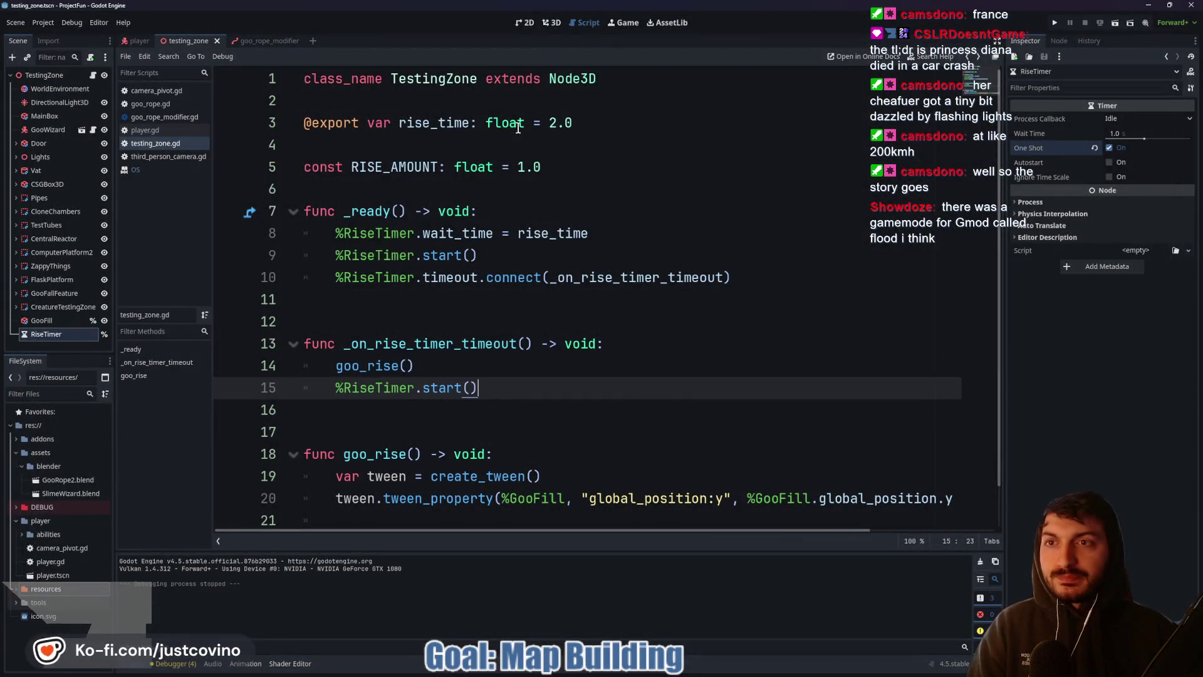
Replace GooFill's material with goo_rope.tres, turning the box yellow
{"action": "left_click", "coordinate": [551, 23]}
{"action": "scroll", "coordinate": [572, 410], "scroll_direction": "down", "scroll_amount": 5}
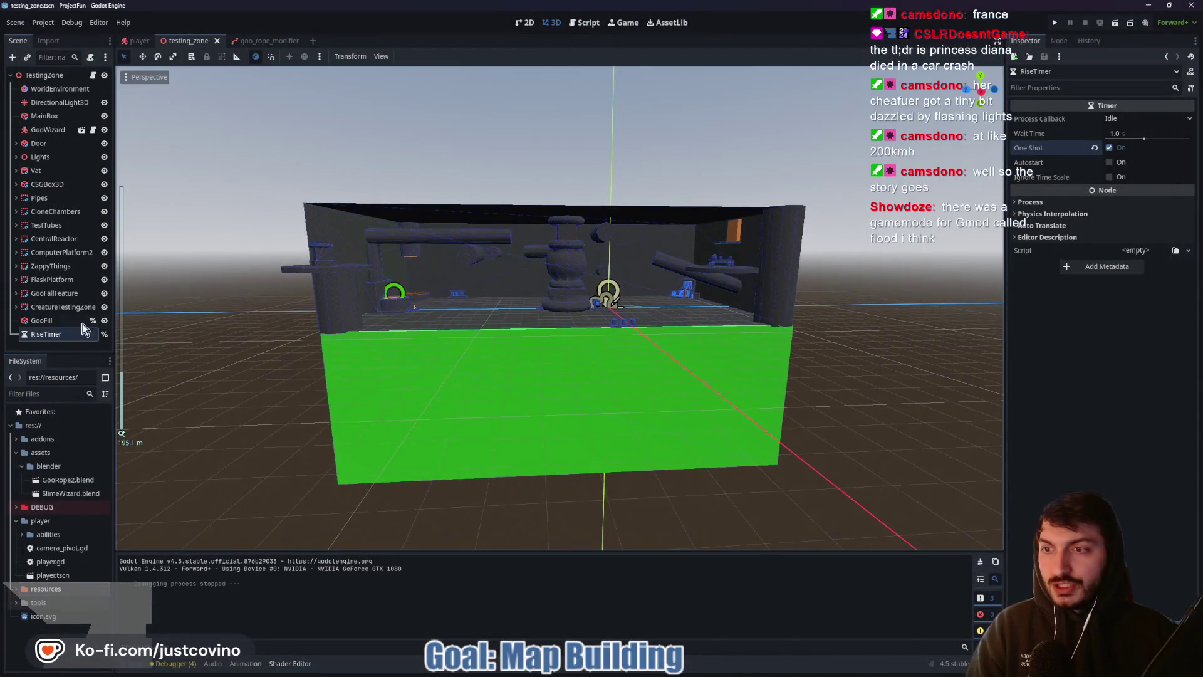
{"action": "left_click", "coordinate": [45, 321]}
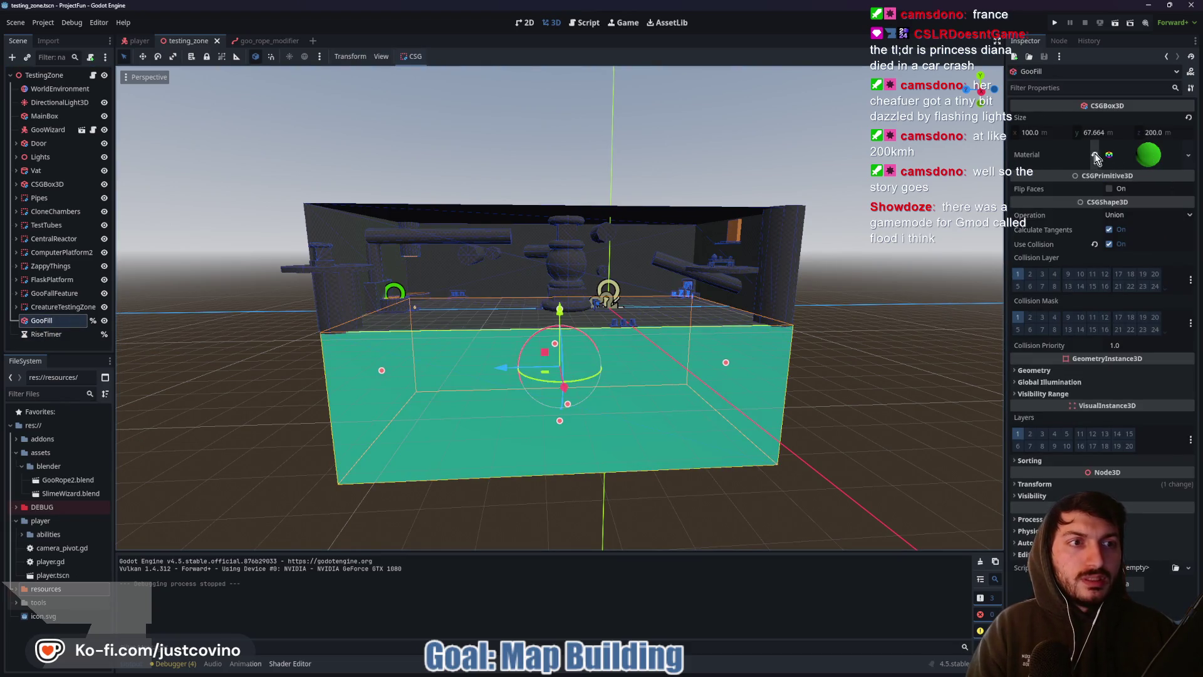
{"action": "left_click", "coordinate": [1095, 155]}
{"action": "left_click", "coordinate": [1135, 147]}
{"action": "left_click", "coordinate": [1159, 213]}
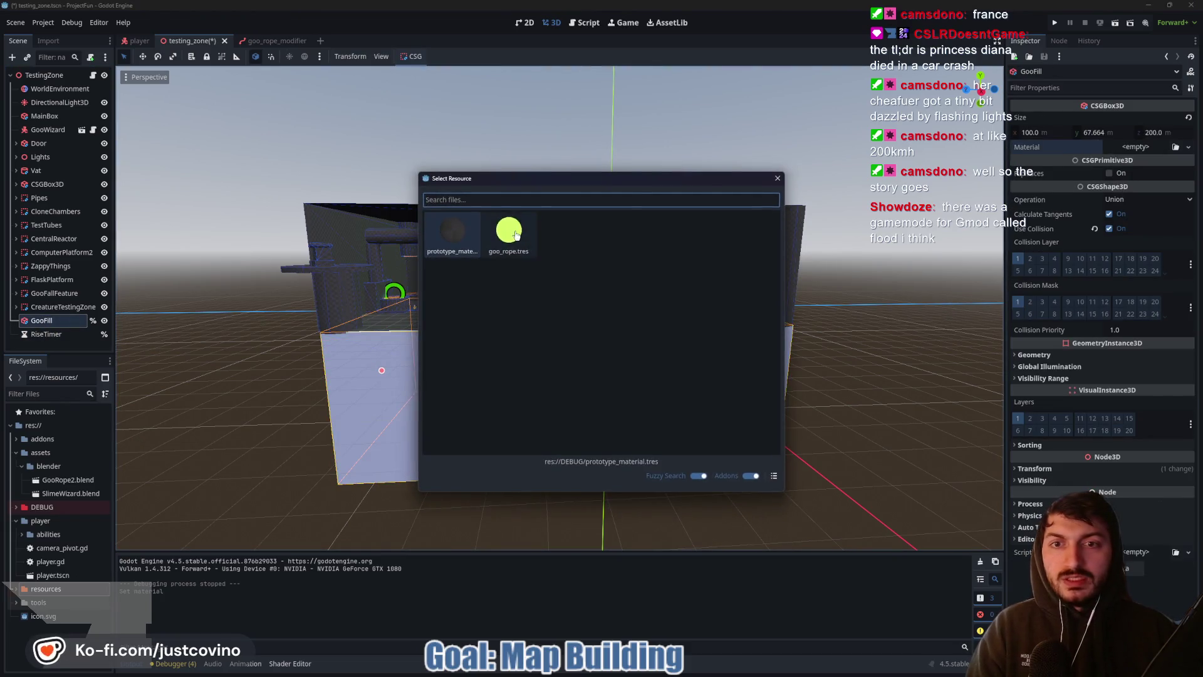
{"action": "double_click", "coordinate": [509, 233]}
Save the testing zone scene and return to testing_zone.gd
{"action": "mouse_move", "coordinate": [788, 379]}
{"action": "left_mouse_down"}
{"action": "mouse_move", "coordinate": [891, 362]}
{"action": "mouse_move", "coordinate": [792, 375]}
{"action": "left_mouse_up"}
{"action": "key", "text": "ctrl+s"}
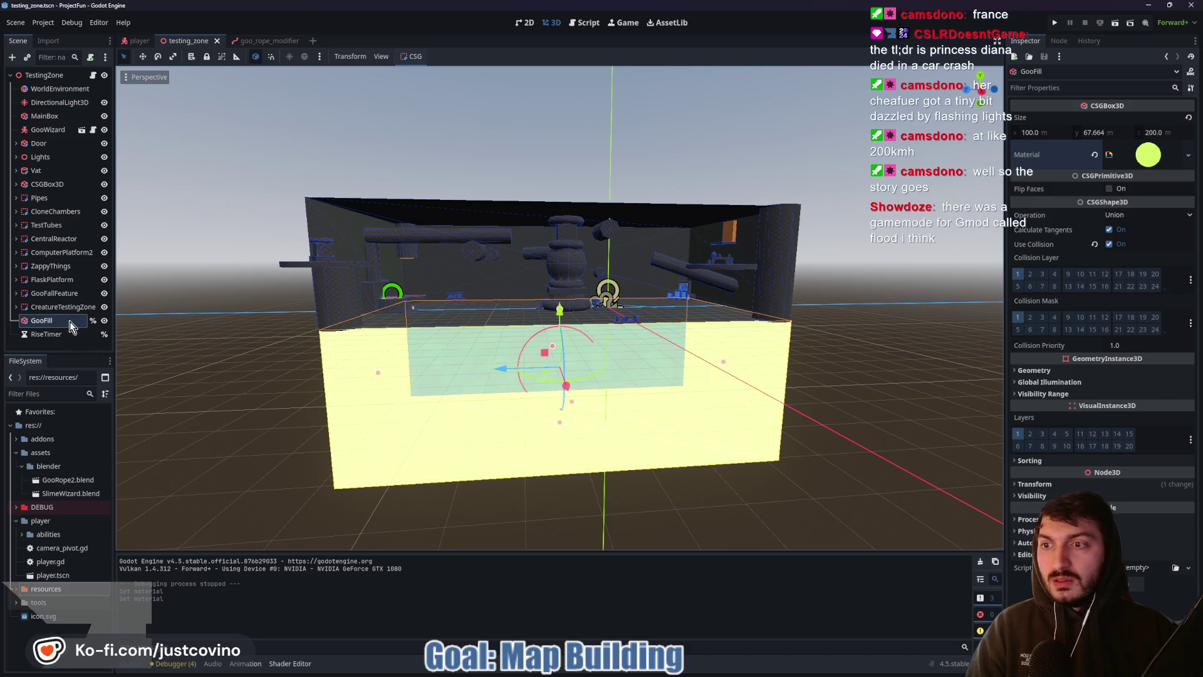
{"action": "left_click", "coordinate": [93, 75]}
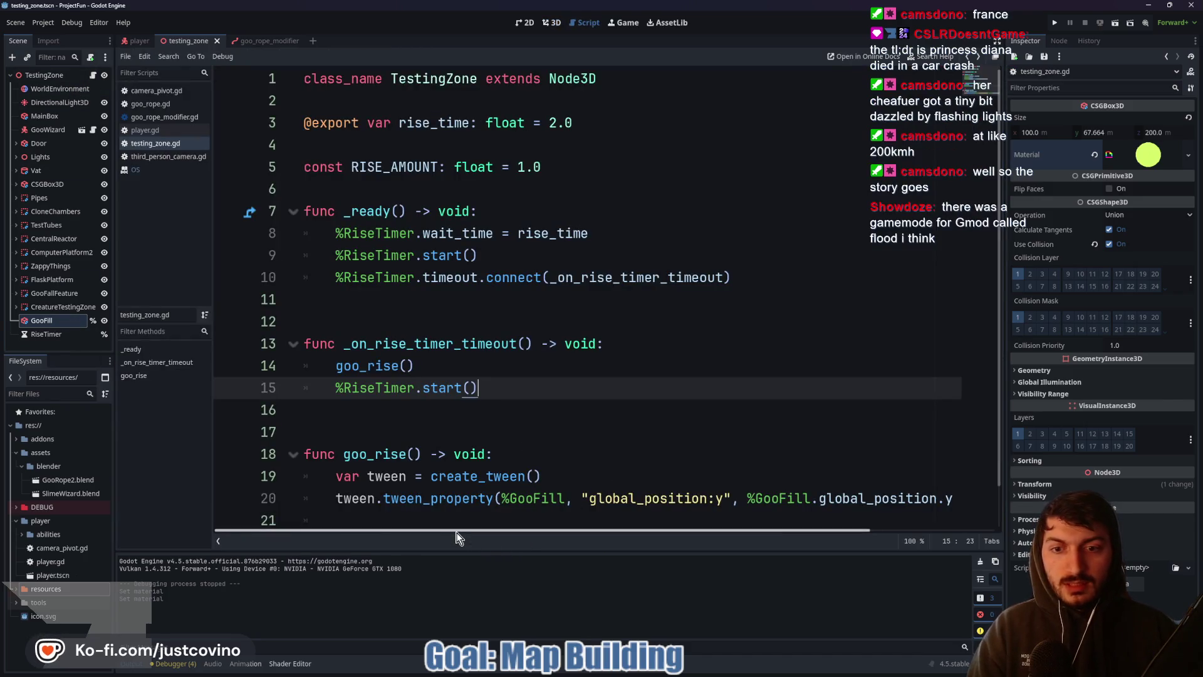
Append .set_trans(Tween.TRANS_BACK) to the goo rise tween line and save
{"action": "left_click_drag", "start_coordinate": [491, 530], "coordinate": [615, 530]}
{"action": "left_click", "coordinate": [967, 505]}
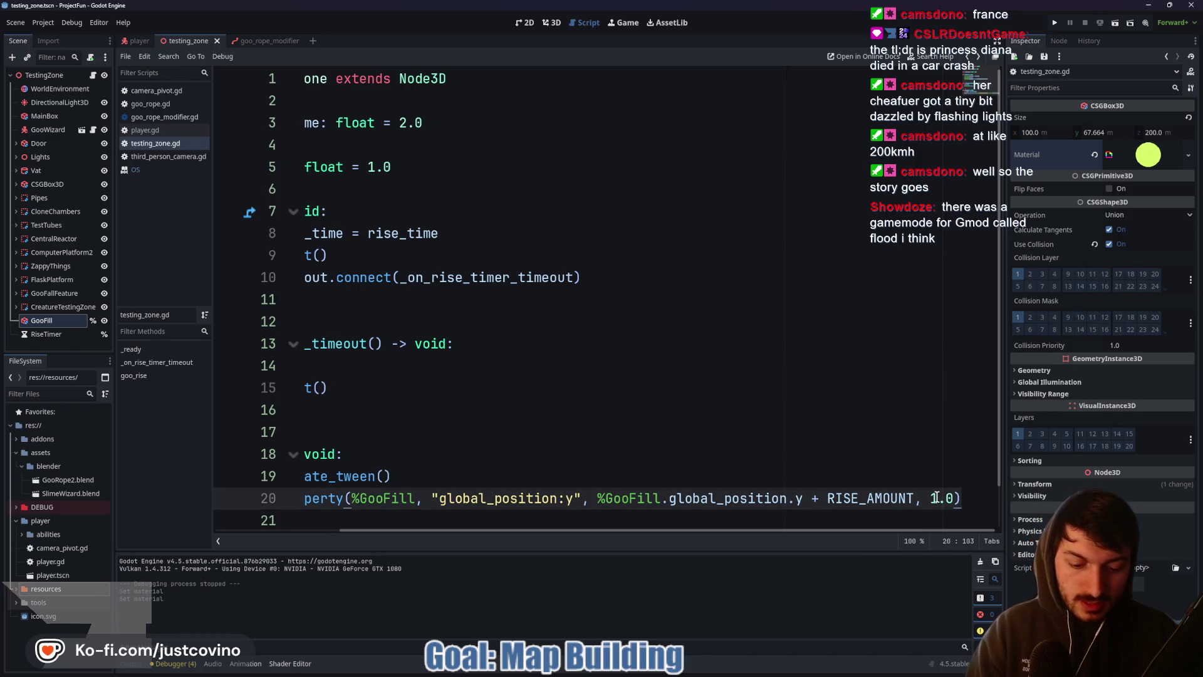
{"action": "type", "text": ".set_t"}
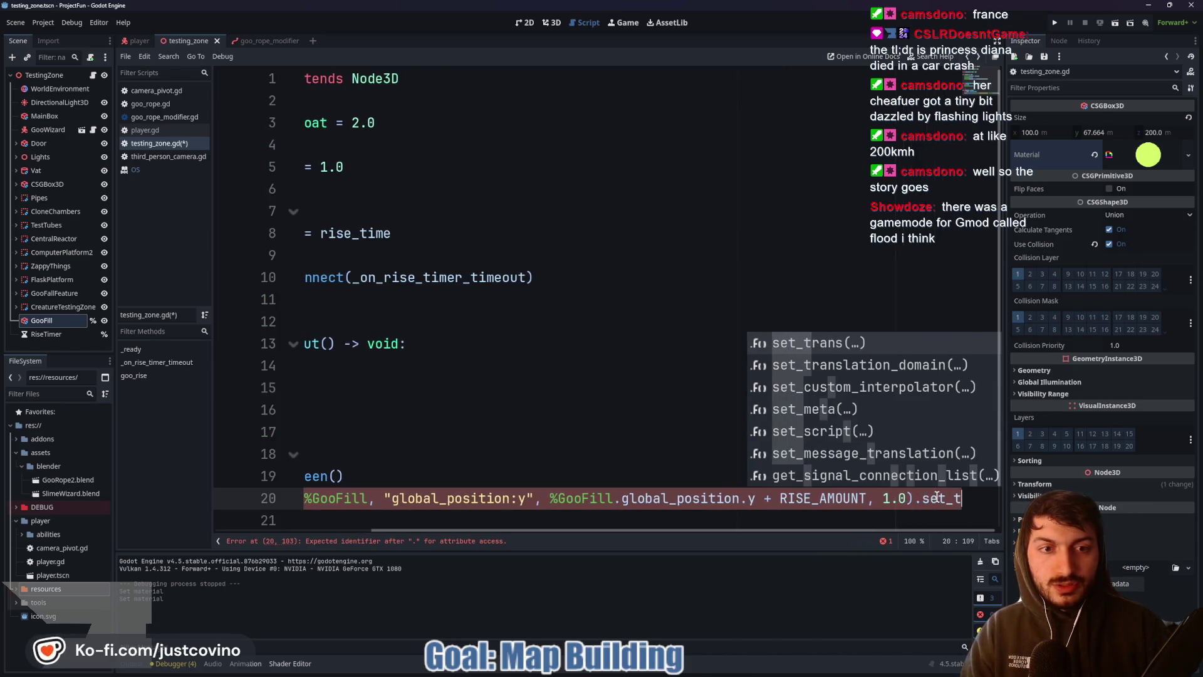
{"action": "key", "text": "Return"}
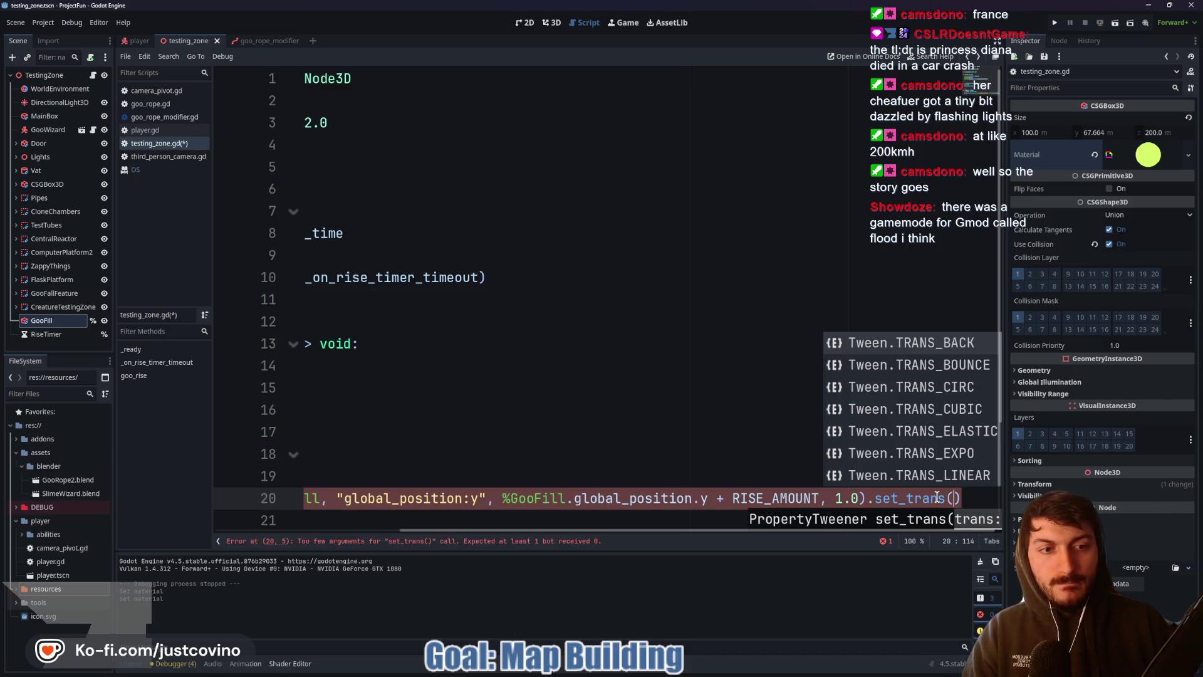
{"action": "key", "text": "Return"}
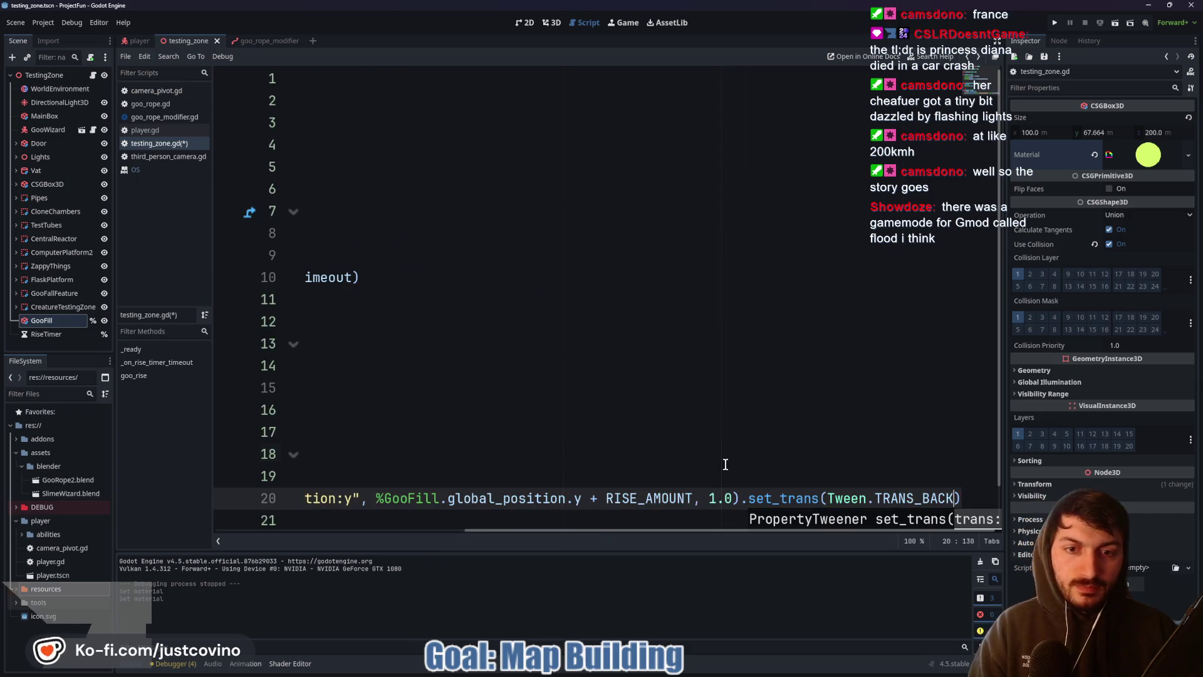
{"action": "left_click", "coordinate": [725, 464]}
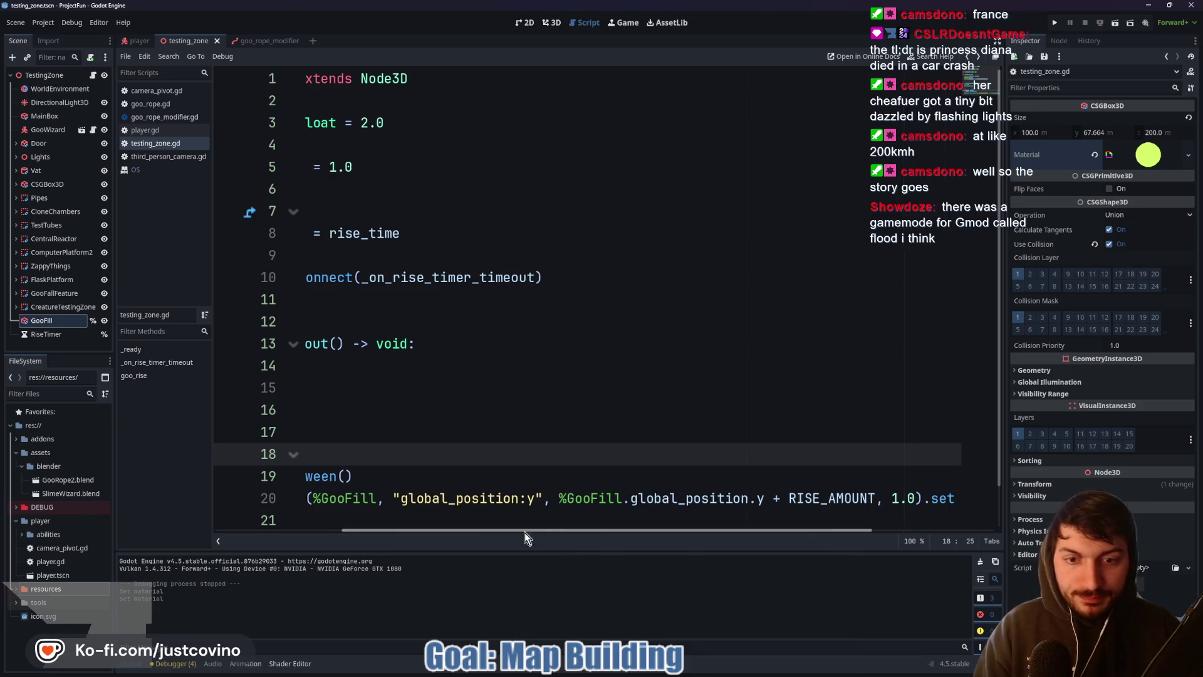
{"action": "scroll", "coordinate": [524, 532], "scroll_direction": "left", "scroll_amount": 5}
{"action": "key", "text": "ctrl+s"}
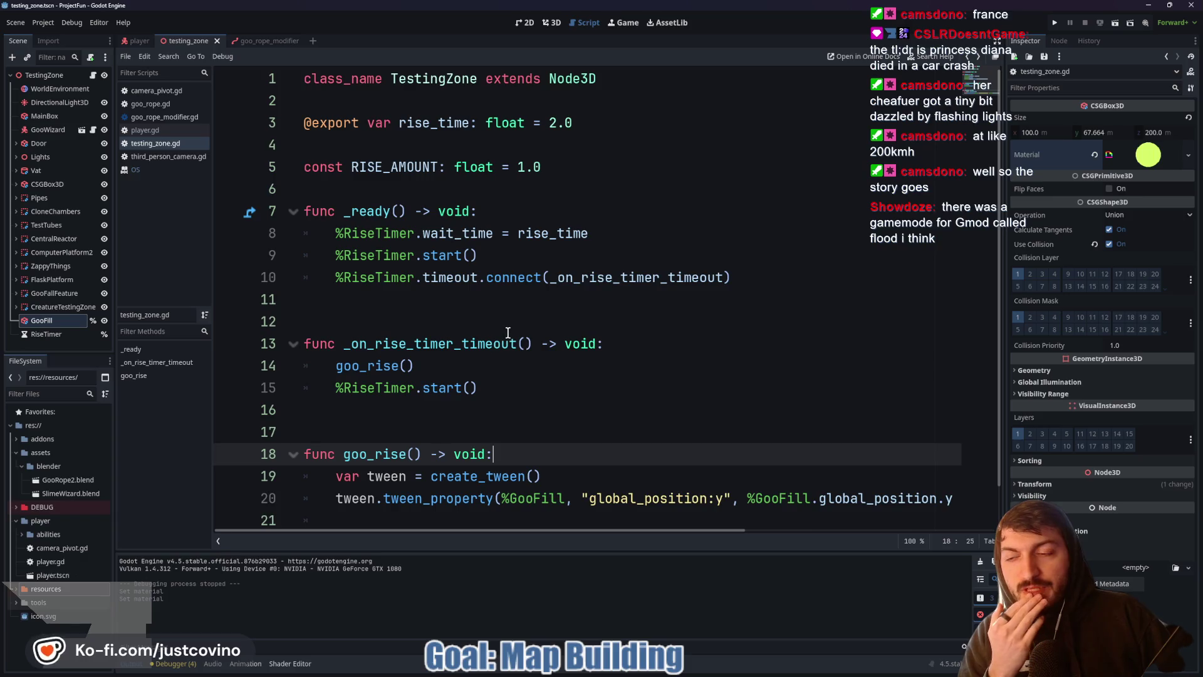
Change the RISE_AMOUNT constant from 1.0 to 0.5
{"action": "left_click_drag", "start_coordinate": [544, 166], "coordinate": [519, 166]}
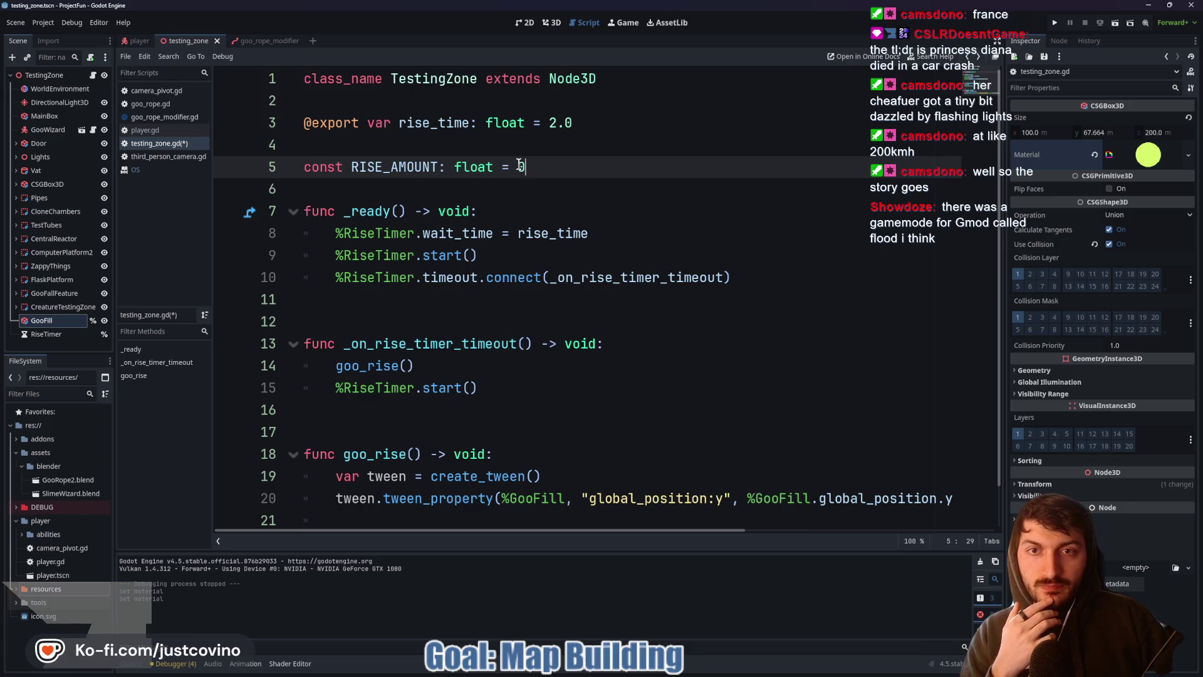
{"action": "key", "text": "BackSpace"}
{"action": "type", "text": ".5"}
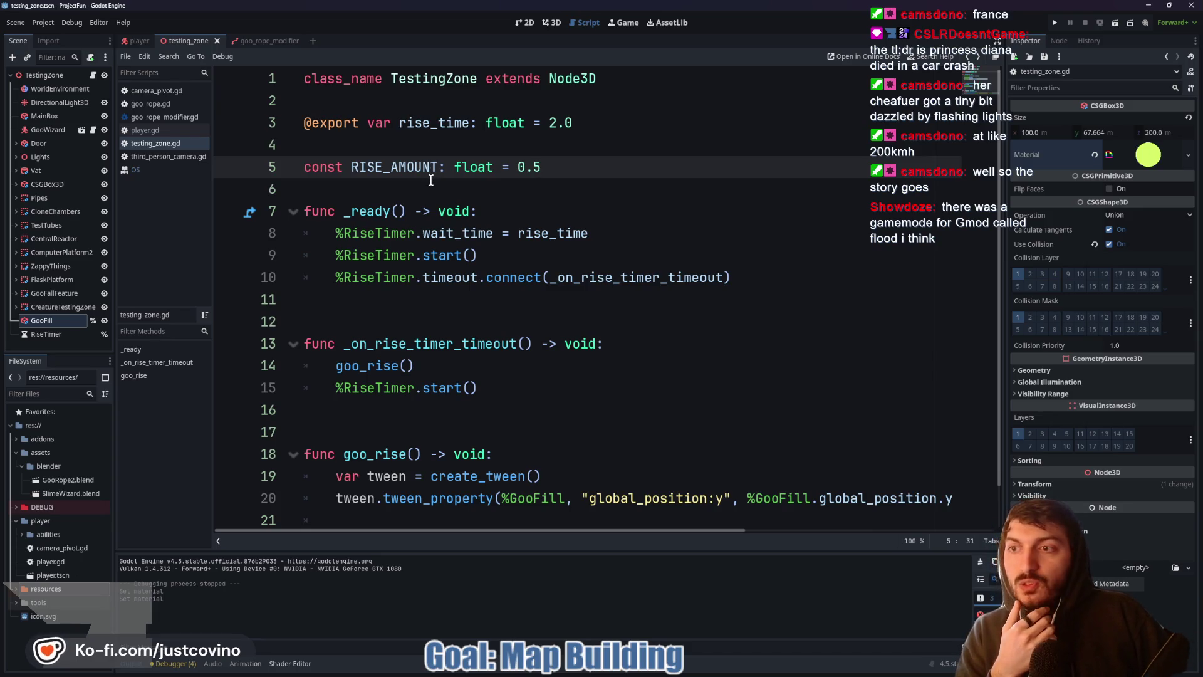
Back in the 3D view, frame and orbit around the yellow GooFill box toward the orange door
{"action": "left_click", "coordinate": [551, 24]}
{"action": "scroll", "coordinate": [539, 231], "scroll_direction": "up", "scroll_amount": 10}
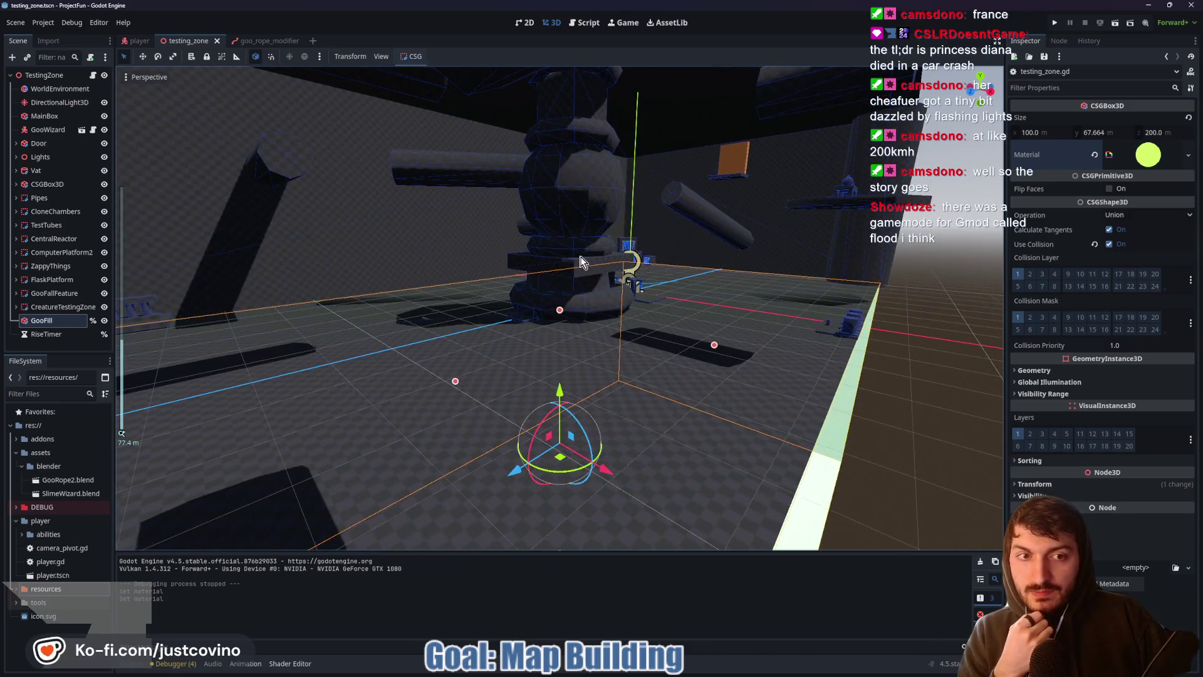
{"action": "mouse_move", "coordinate": [559, 277]}
{"action": "left_mouse_down"}
{"action": "mouse_move", "coordinate": [569, 265]}
{"action": "mouse_move", "coordinate": [528, 264]}
{"action": "left_mouse_up"}
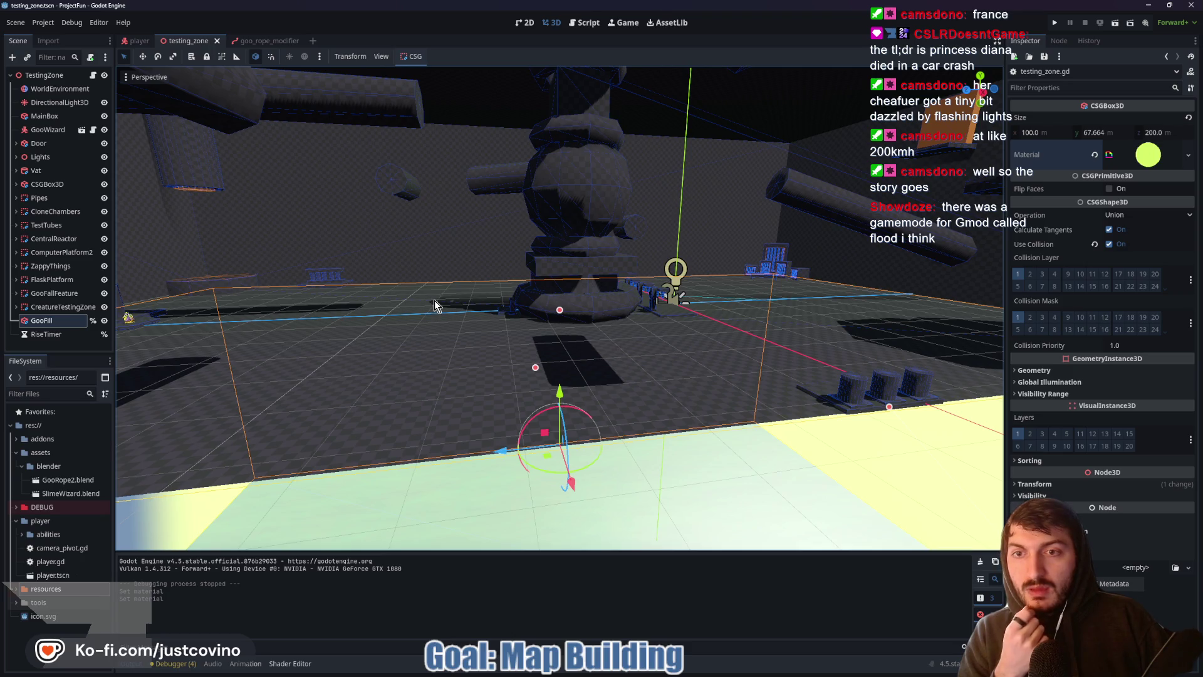
{"action": "key", "text": "f"}
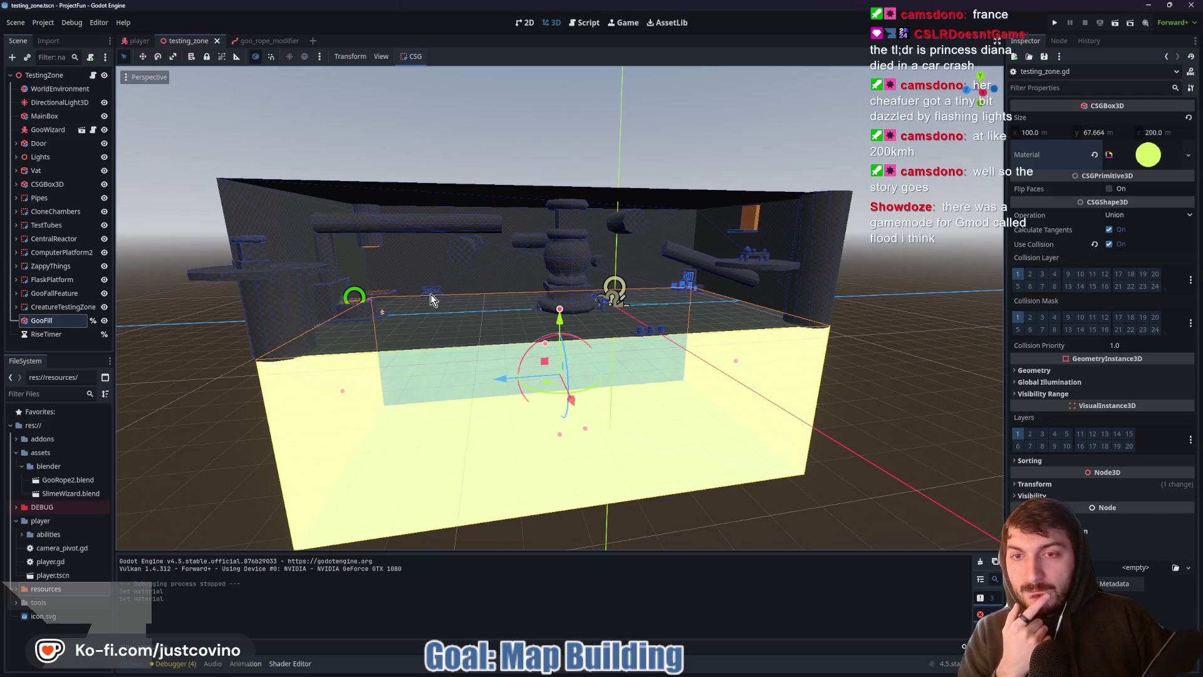
{"action": "scroll", "coordinate": [431, 295], "scroll_direction": "up", "scroll_amount": 5}
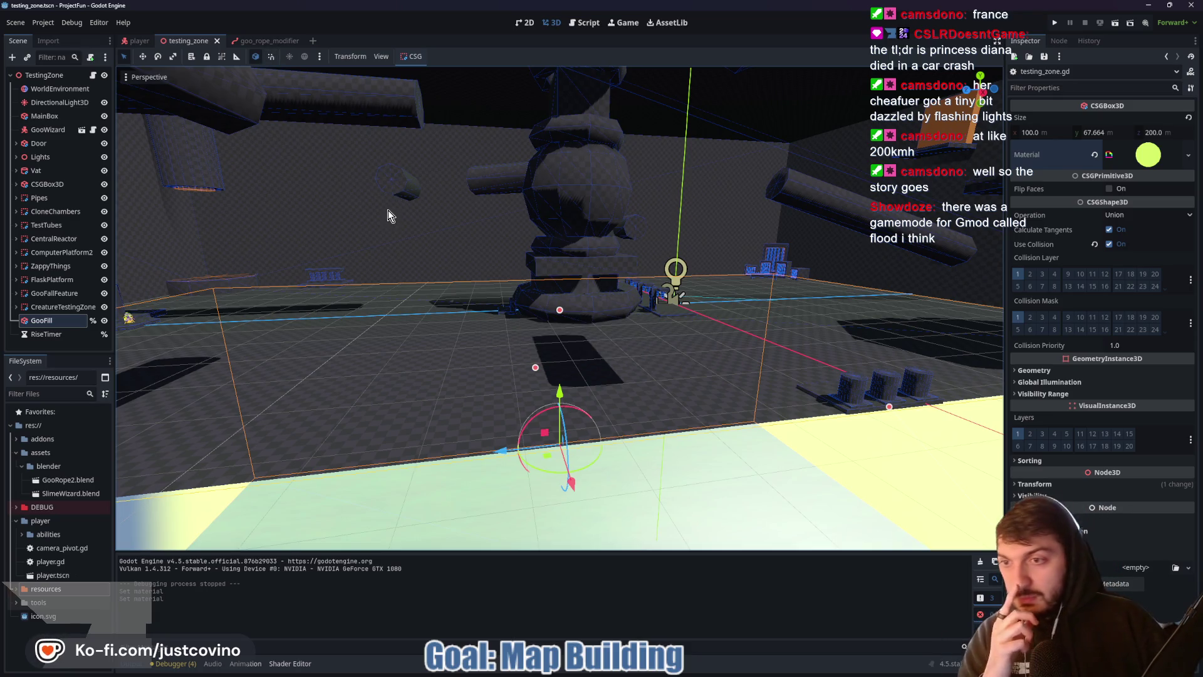
{"action": "mouse_move", "coordinate": [387, 209]}
{"action": "left_mouse_down"}
{"action": "mouse_move", "coordinate": [301, 210]}
{"action": "mouse_move", "coordinate": [445, 249]}
{"action": "left_mouse_up"}
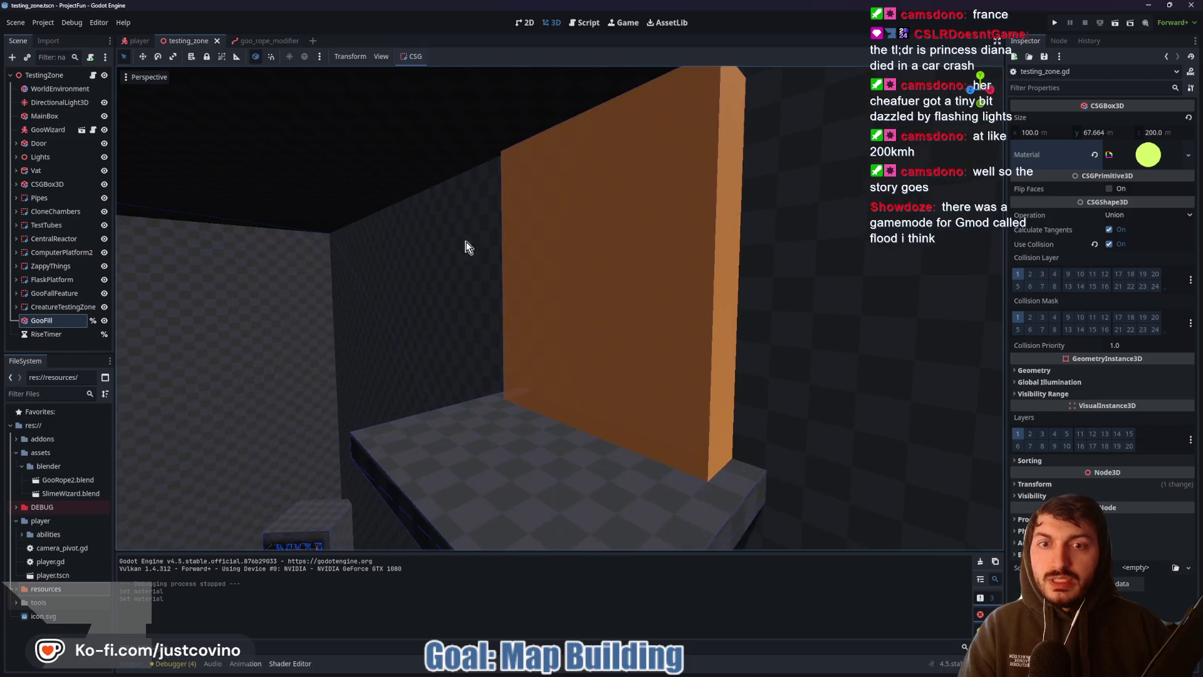
Add an Area3D with a CollisionShape3D child under the Door, using a BoxShape3D
{"action": "left_click", "coordinate": [599, 248]}
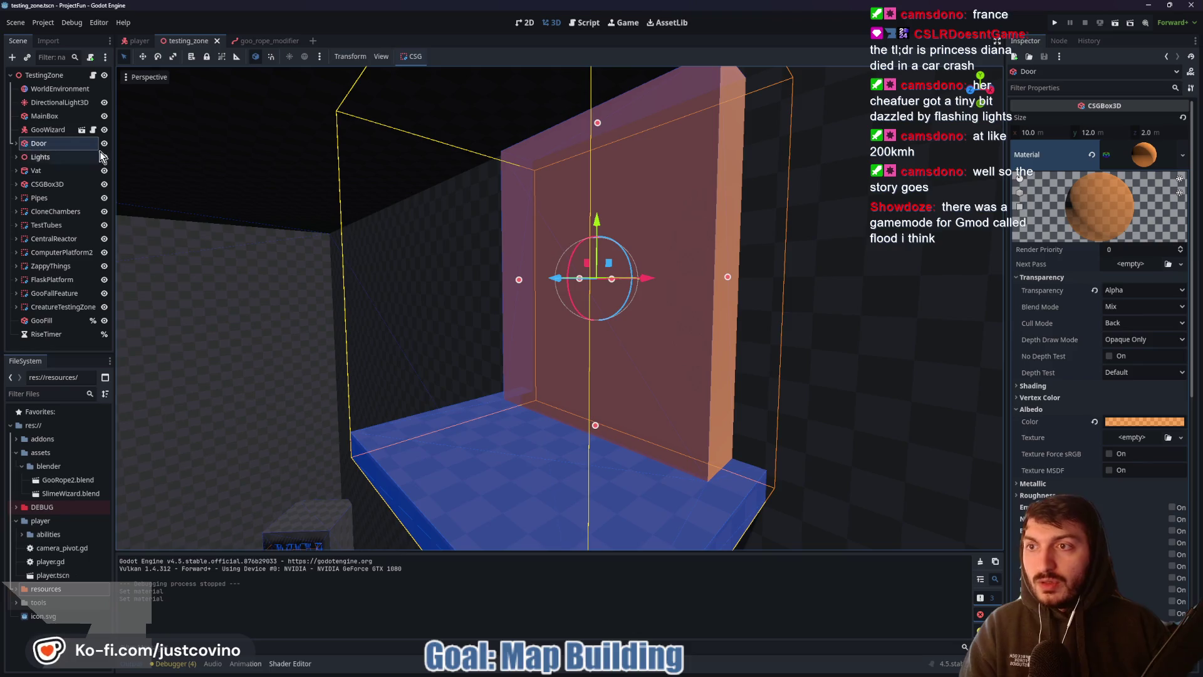
{"action": "key", "text": "ctrl+a"}
{"action": "type", "text": "area"}
{"action": "key", "text": "Return"}
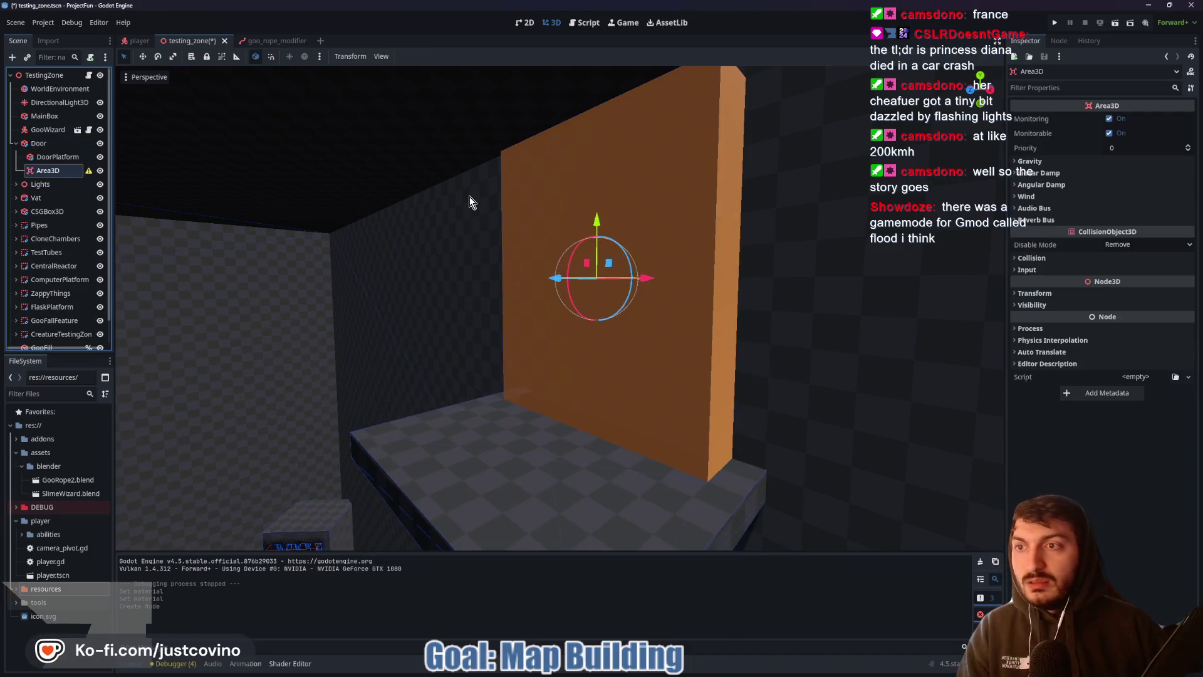
{"action": "key", "text": "ctrl+a"}
{"action": "type", "text": "collision"}
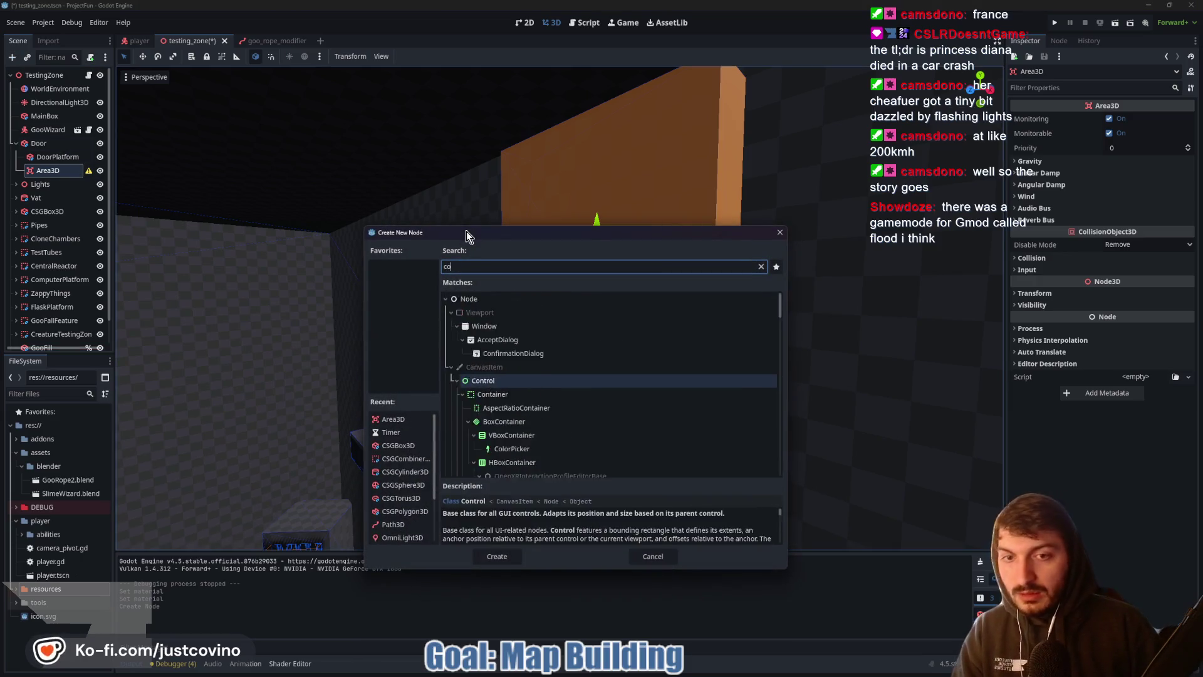
{"action": "key", "text": "Return"}
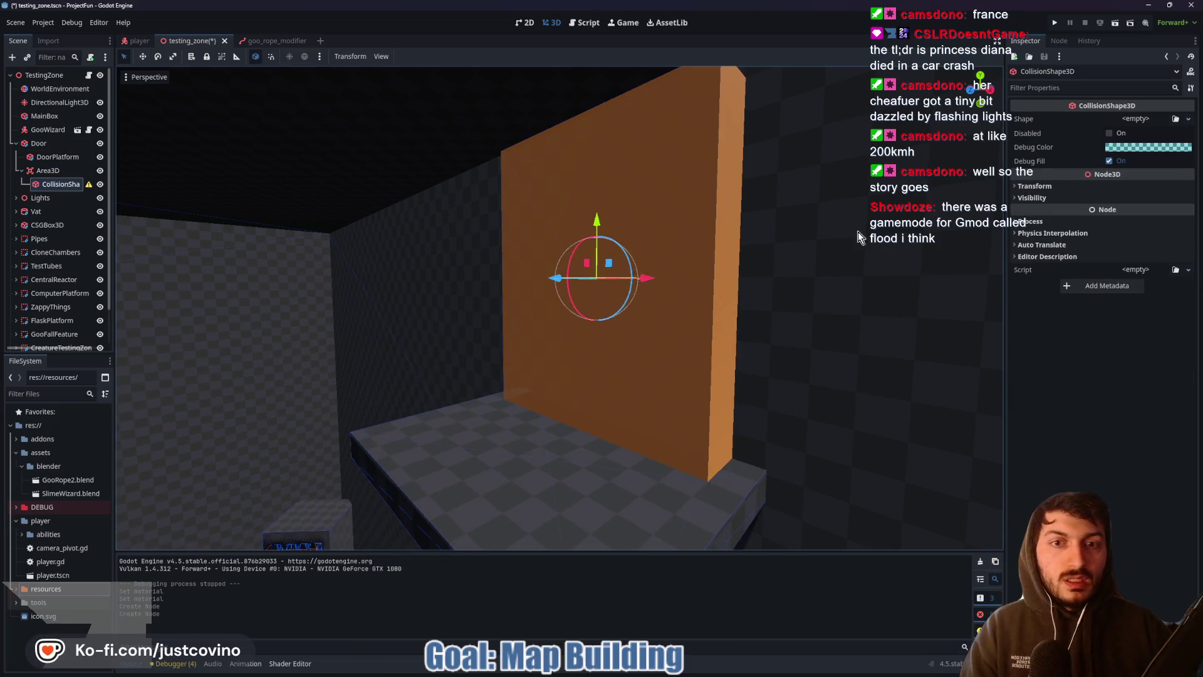
{"action": "left_click", "coordinate": [1147, 120]}
{"action": "left_click", "coordinate": [1138, 170]}
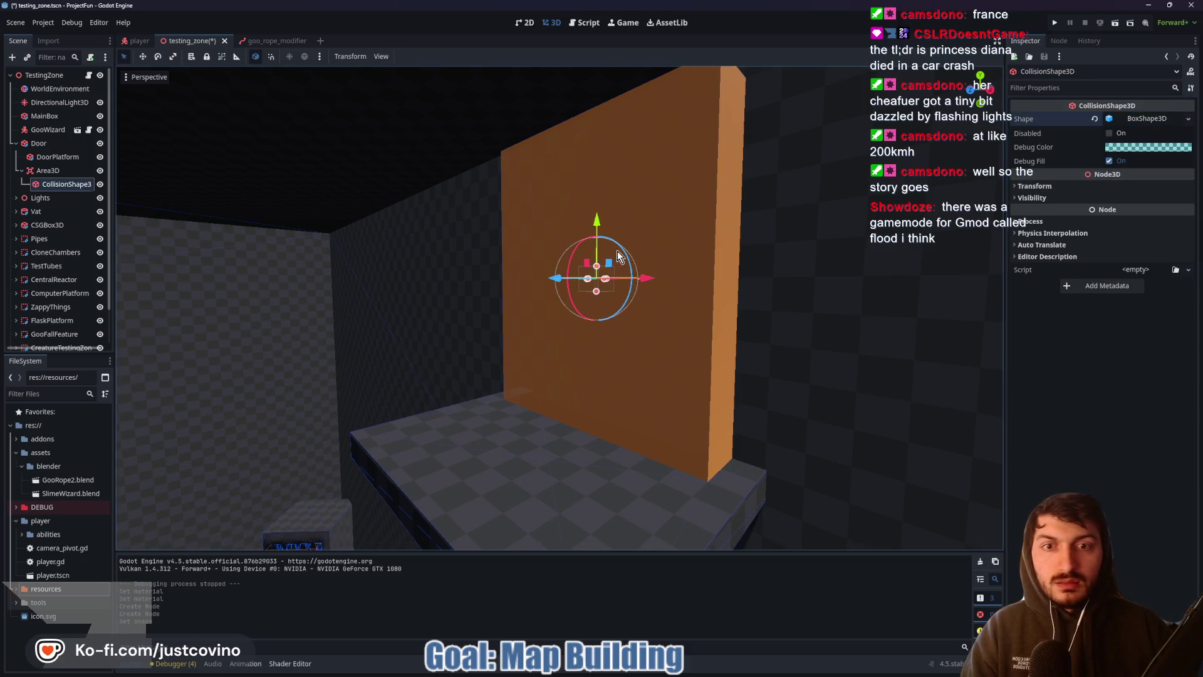
Stretch the box to match the door's full height and width, checking from the front view
{"action": "mouse_move", "coordinate": [595, 299]}
{"action": "left_mouse_down"}
{"action": "mouse_move", "coordinate": [590, 456]}
{"action": "mouse_move", "coordinate": [591, 424]}
{"action": "mouse_move", "coordinate": [667, 427]}
{"action": "left_mouse_up"}
{"action": "key", "text": "f"}
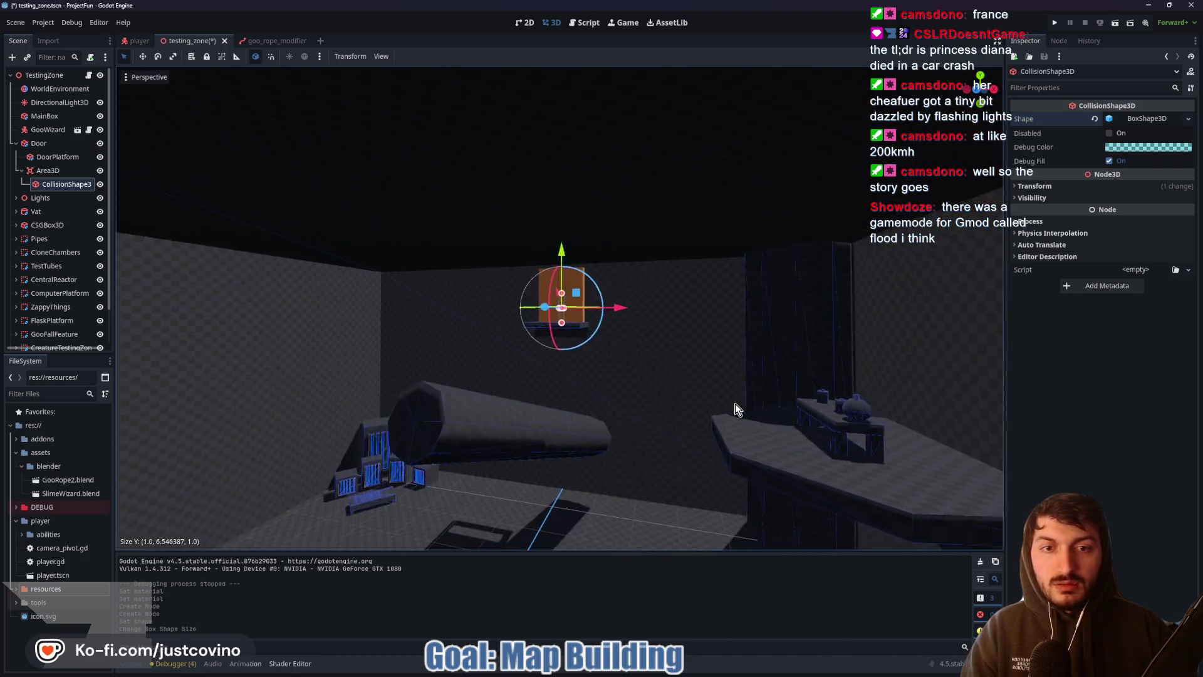
{"action": "scroll", "coordinate": [665, 410], "scroll_direction": "up", "scroll_amount": 3}
{"action": "left_click_drag", "start_coordinate": [562, 384], "coordinate": [559, 381]}
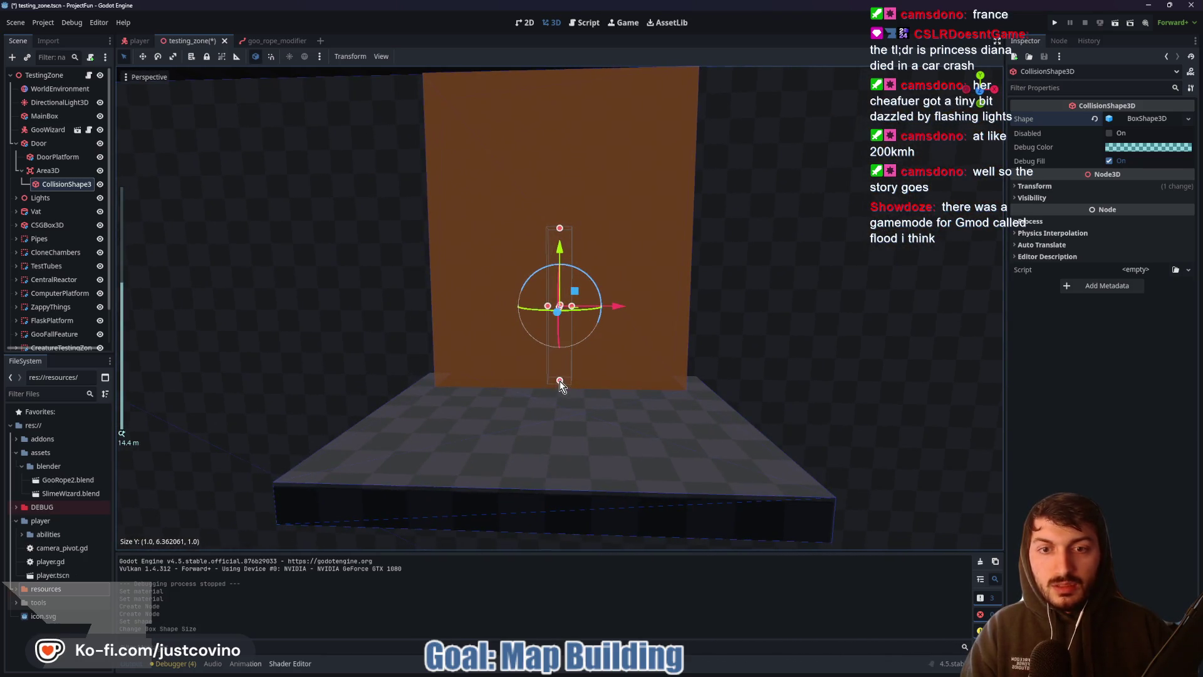
{"action": "left_click_drag", "start_coordinate": [565, 232], "coordinate": [578, 76]}
{"action": "left_click_drag", "start_coordinate": [572, 235], "coordinate": [689, 252]}
{"action": "left_click_drag", "start_coordinate": [548, 236], "coordinate": [432, 240]}
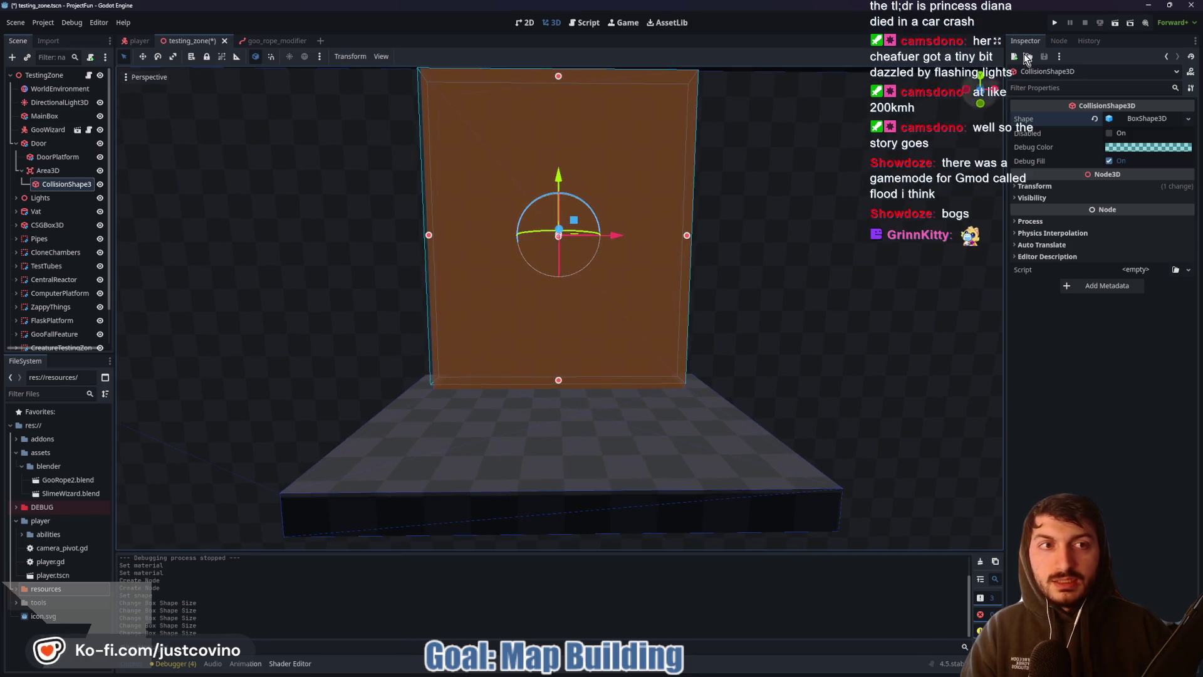
{"action": "left_click", "coordinate": [982, 94]}
{"action": "scroll", "coordinate": [654, 306], "scroll_direction": "up", "scroll_amount": 5}
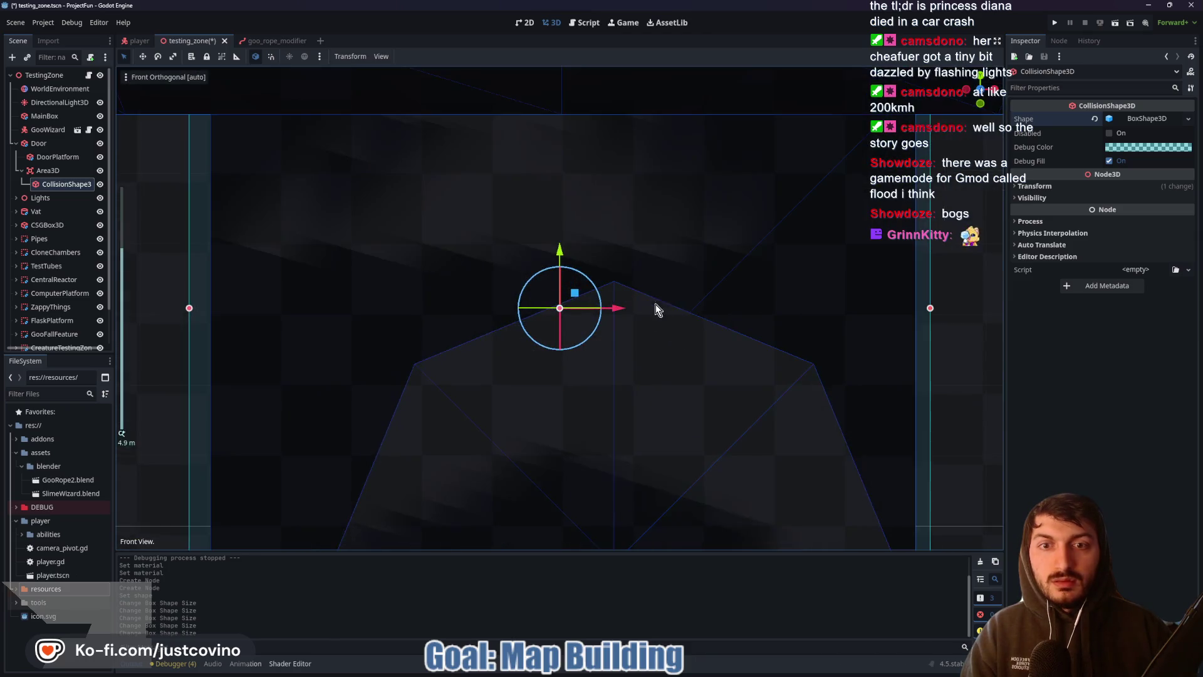
{"action": "scroll", "coordinate": [655, 311], "scroll_direction": "down", "scroll_amount": 3}
{"action": "scroll", "coordinate": [708, 310], "scroll_direction": "down", "scroll_amount": 2}
{"action": "left_click_drag", "start_coordinate": [710, 307], "coordinate": [702, 310]}
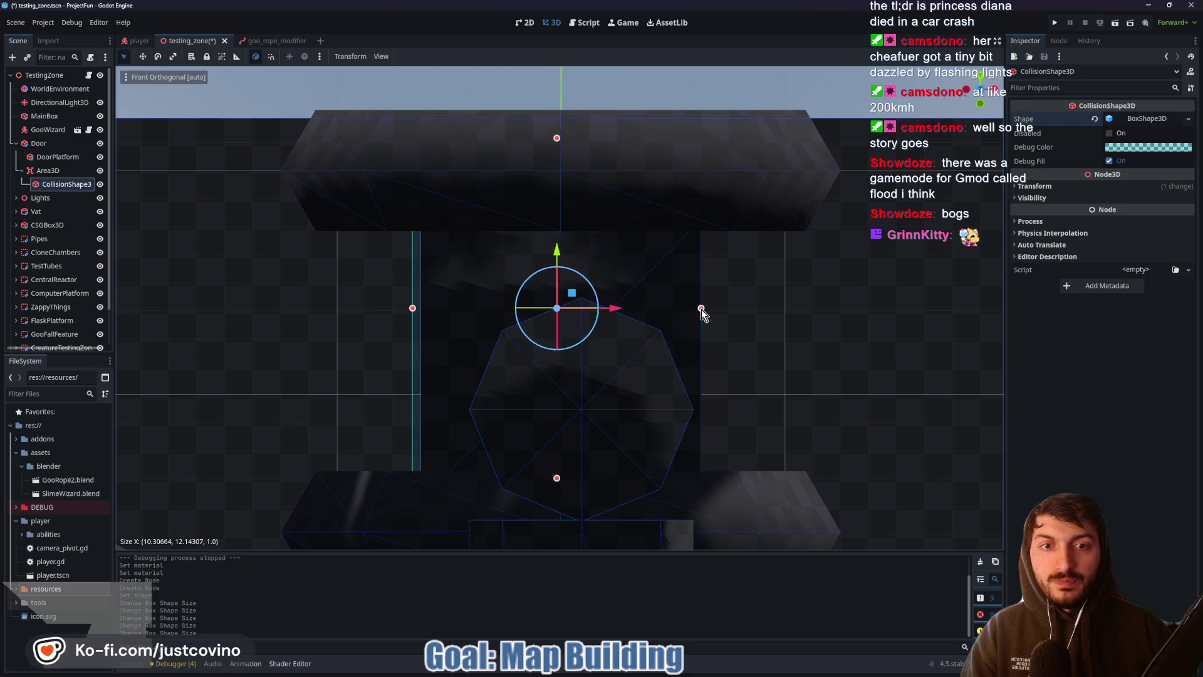
{"action": "left_click_drag", "start_coordinate": [413, 308], "coordinate": [421, 308]}
Thicken the box to about 5.7 units so it extends out around the door
{"action": "left_click_drag", "start_coordinate": [727, 376], "coordinate": [665, 395]}
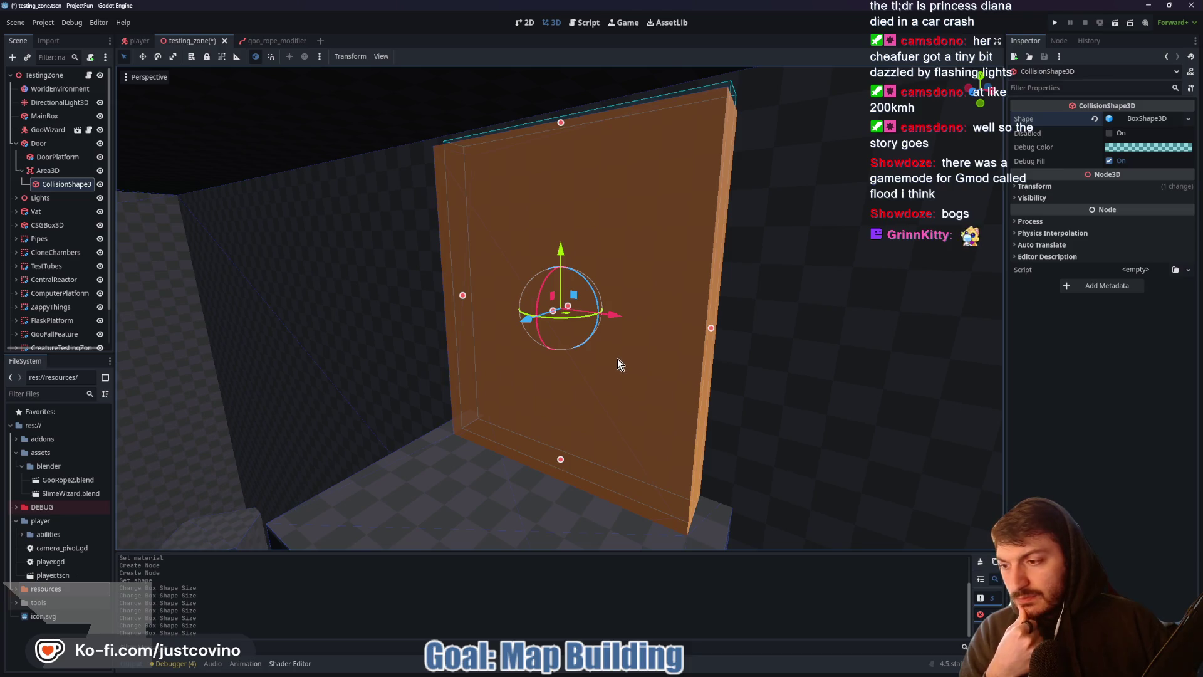
{"action": "mouse_move", "coordinate": [505, 426]}
{"action": "left_mouse_down"}
{"action": "mouse_move", "coordinate": [529, 408]}
{"action": "mouse_move", "coordinate": [544, 426]}
{"action": "left_mouse_up"}
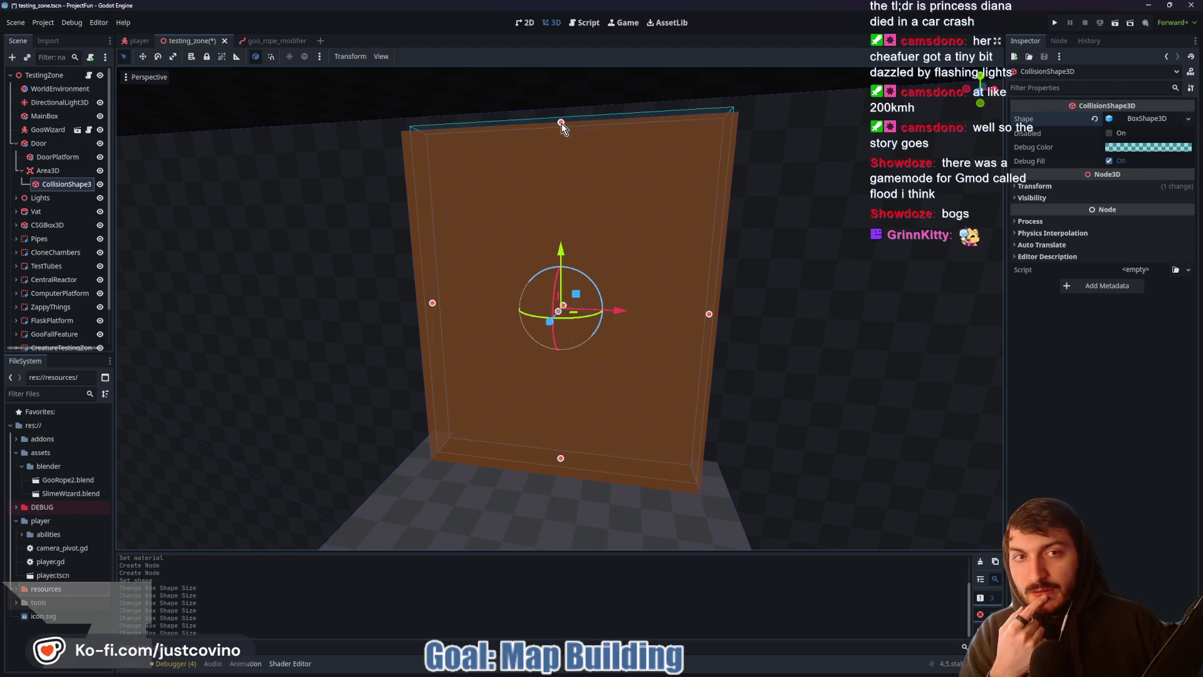
{"action": "mouse_move", "coordinate": [577, 182]}
{"action": "left_mouse_down"}
{"action": "mouse_move", "coordinate": [607, 174]}
{"action": "mouse_move", "coordinate": [562, 133]}
{"action": "left_mouse_up"}
{"action": "mouse_move", "coordinate": [651, 398]}
{"action": "left_mouse_down"}
{"action": "mouse_move", "coordinate": [551, 393]}
{"action": "mouse_move", "coordinate": [533, 286]}
{"action": "mouse_move", "coordinate": [539, 310]}
{"action": "mouse_move", "coordinate": [401, 331]}
{"action": "left_mouse_up"}
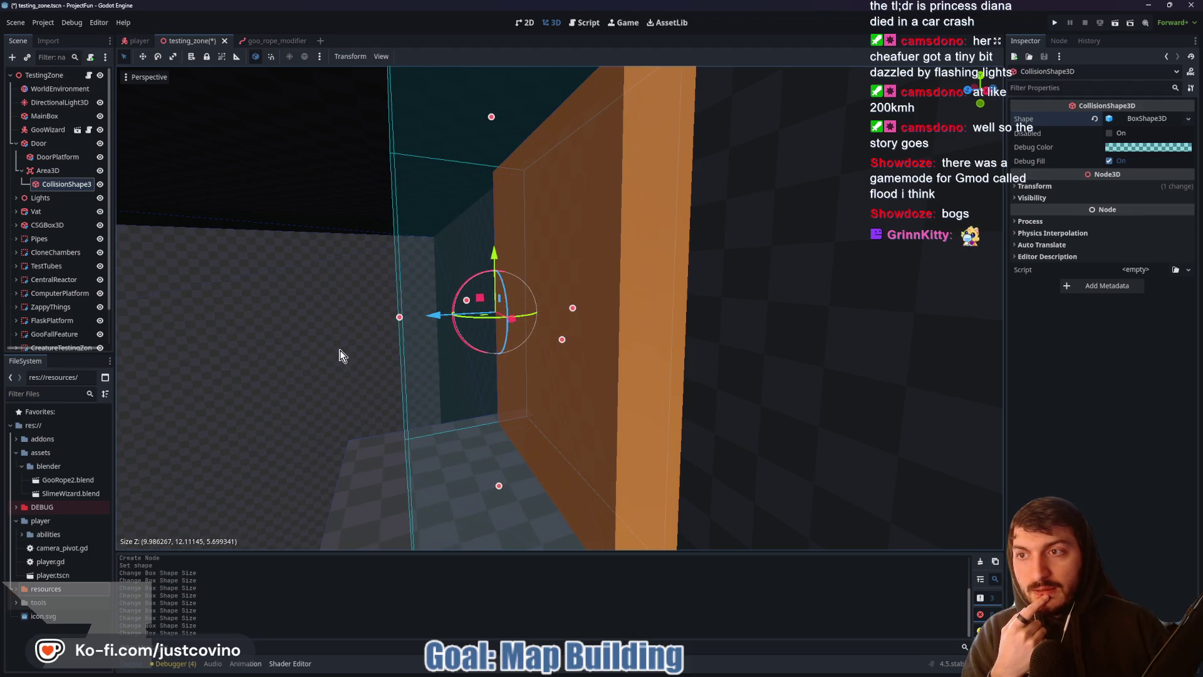
Add an 'interact' action bound to the E key in the Project Settings Input Map
{"action": "left_click", "coordinate": [45, 23]}
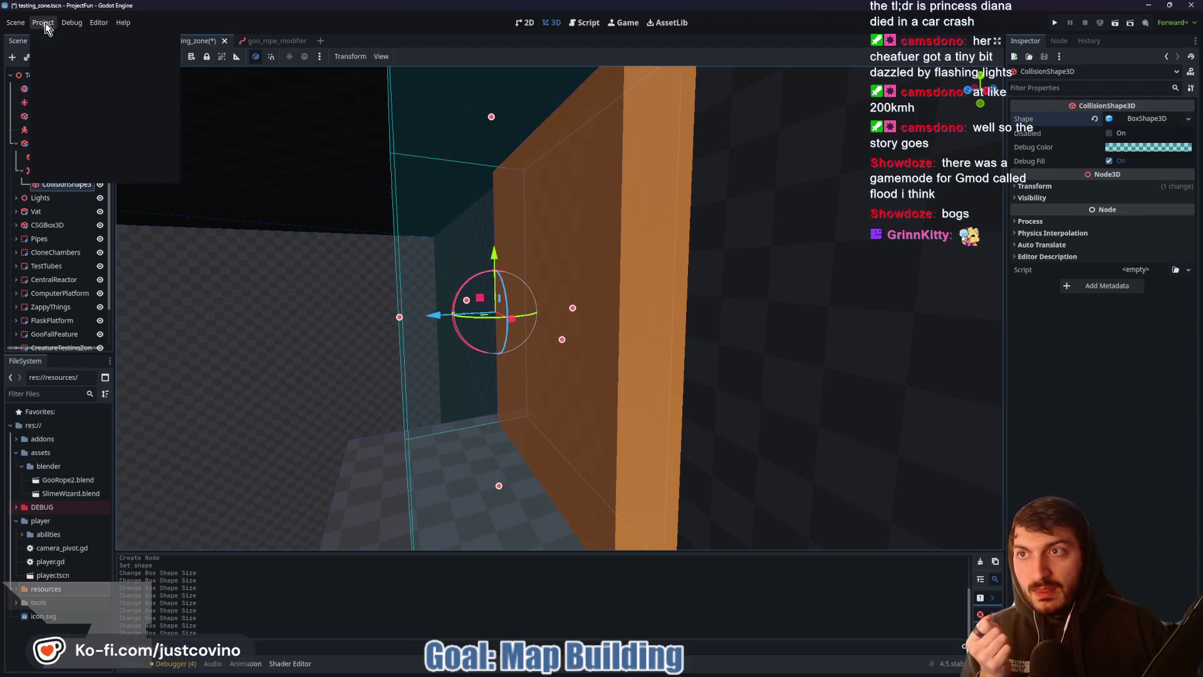
{"action": "left_click", "coordinate": [50, 36]}
{"action": "left_click", "coordinate": [388, 185]}
{"action": "left_click", "coordinate": [405, 217]}
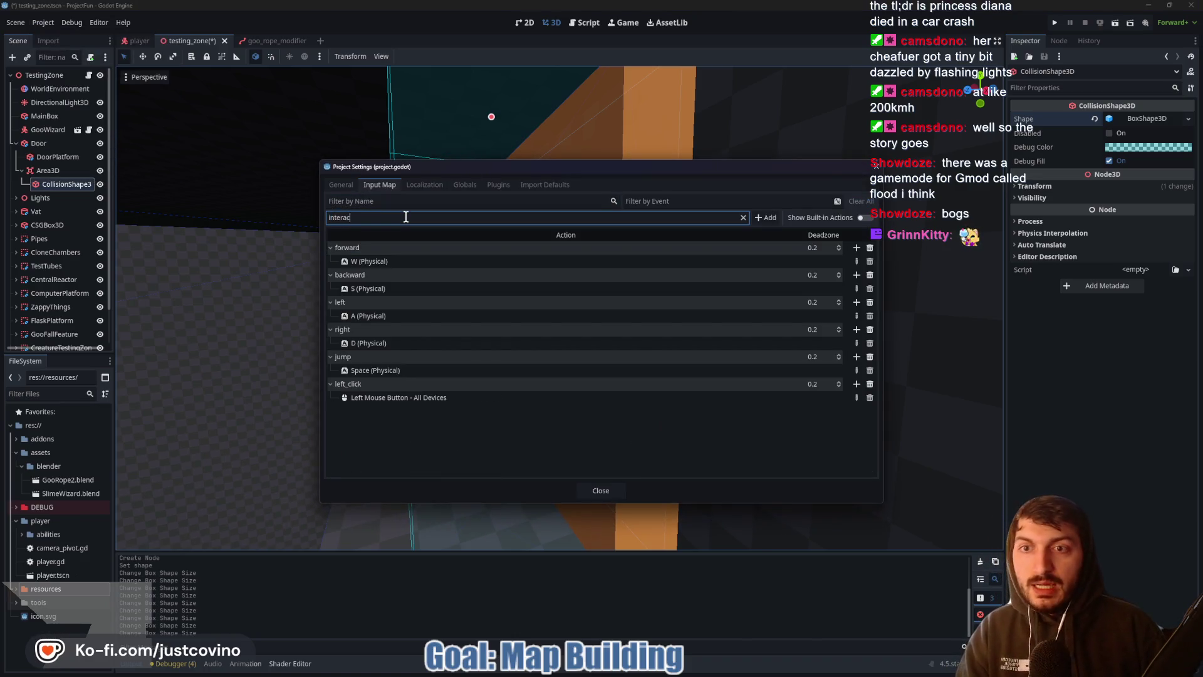
{"action": "type", "text": "t"}
{"action": "key", "text": "Return"}
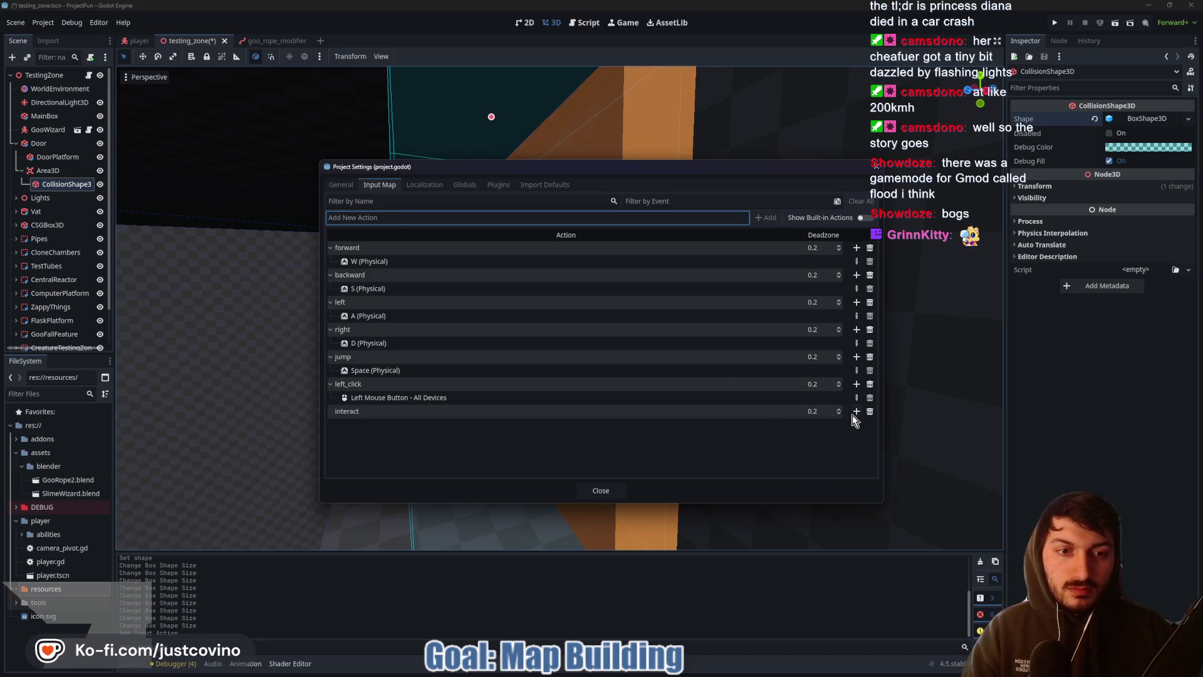
{"action": "left_click", "coordinate": [855, 411]}
{"action": "key", "text": "e"}
{"action": "left_click", "coordinate": [532, 420]}
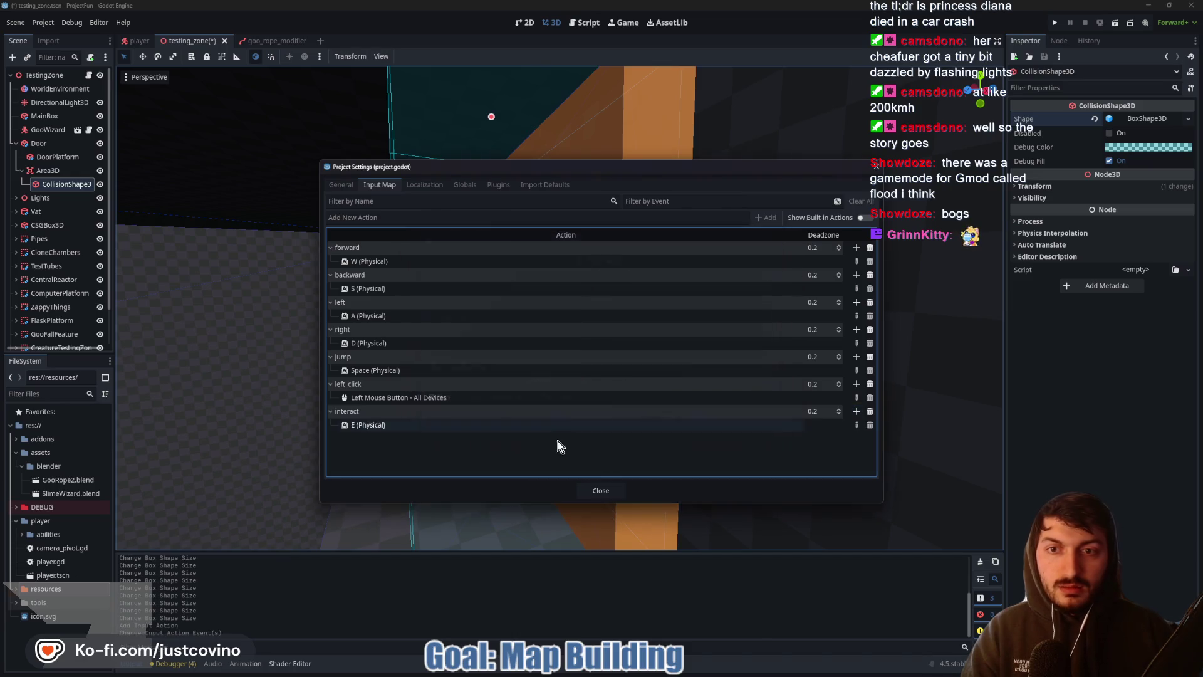
{"action": "left_click", "coordinate": [602, 492]}
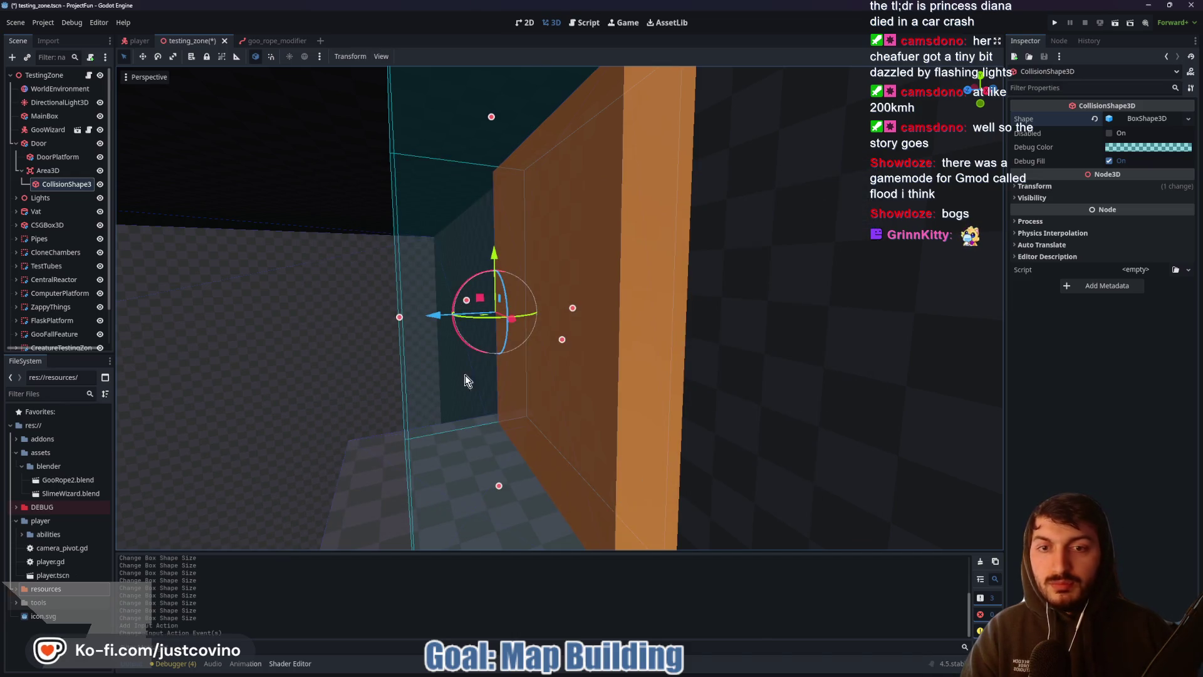
{"action": "double_click", "coordinate": [44, 171]}
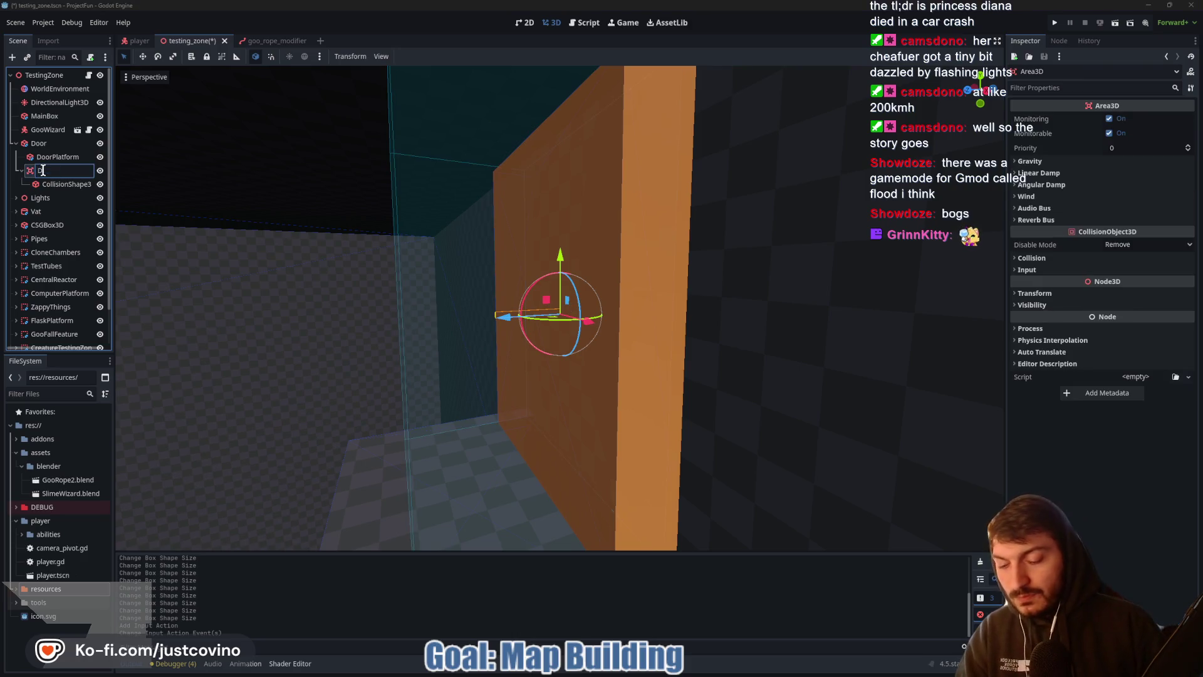
Name the Area3D DoorArea and attach door_area.gd, stripped down to just extends Area3D
{"action": "type", "text": "ea"}
{"action": "key", "text": "Return"}
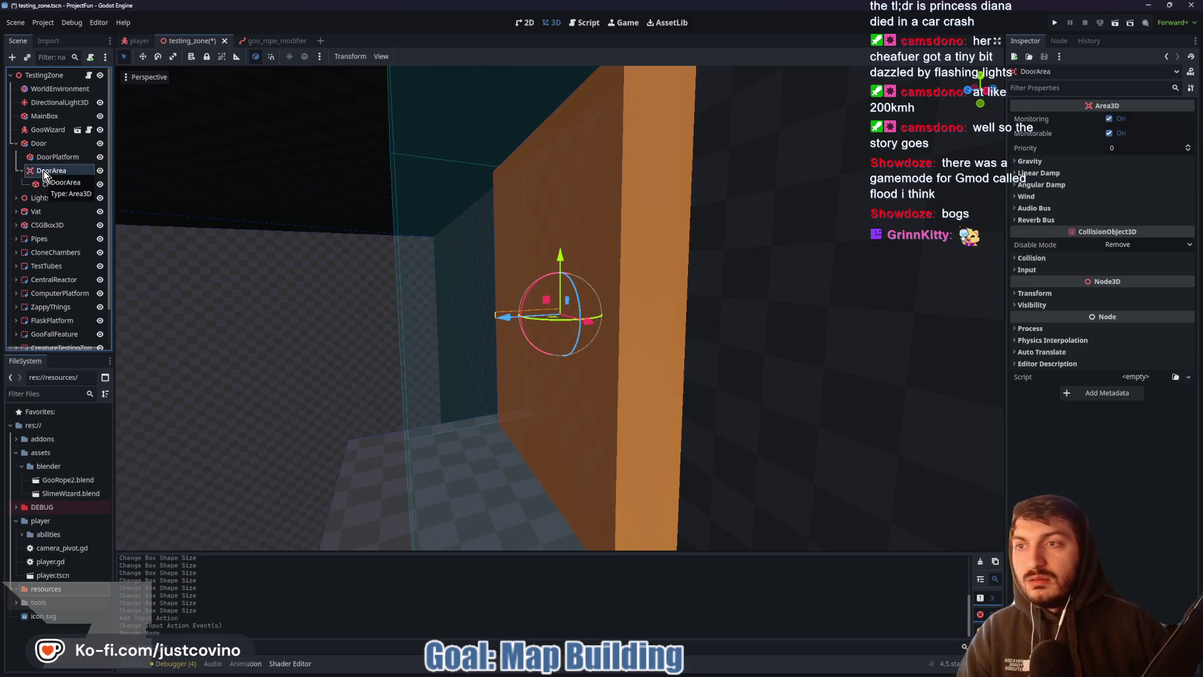
{"action": "left_click", "coordinate": [89, 59]}
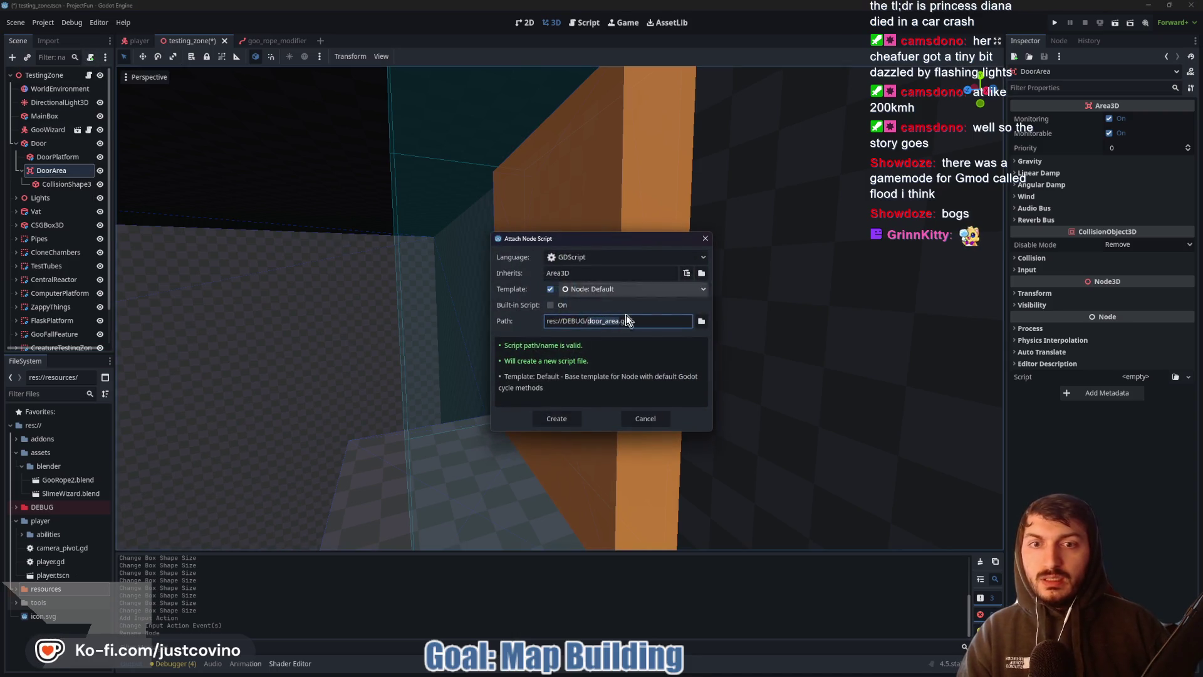
{"action": "left_click", "coordinate": [563, 422]}
{"action": "mouse_move", "coordinate": [493, 300]}
{"action": "left_mouse_down"}
{"action": "mouse_move", "coordinate": [317, 255]}
{"action": "mouse_move", "coordinate": [294, 145]}
{"action": "left_mouse_up"}
{"action": "key", "text": "Delete"}
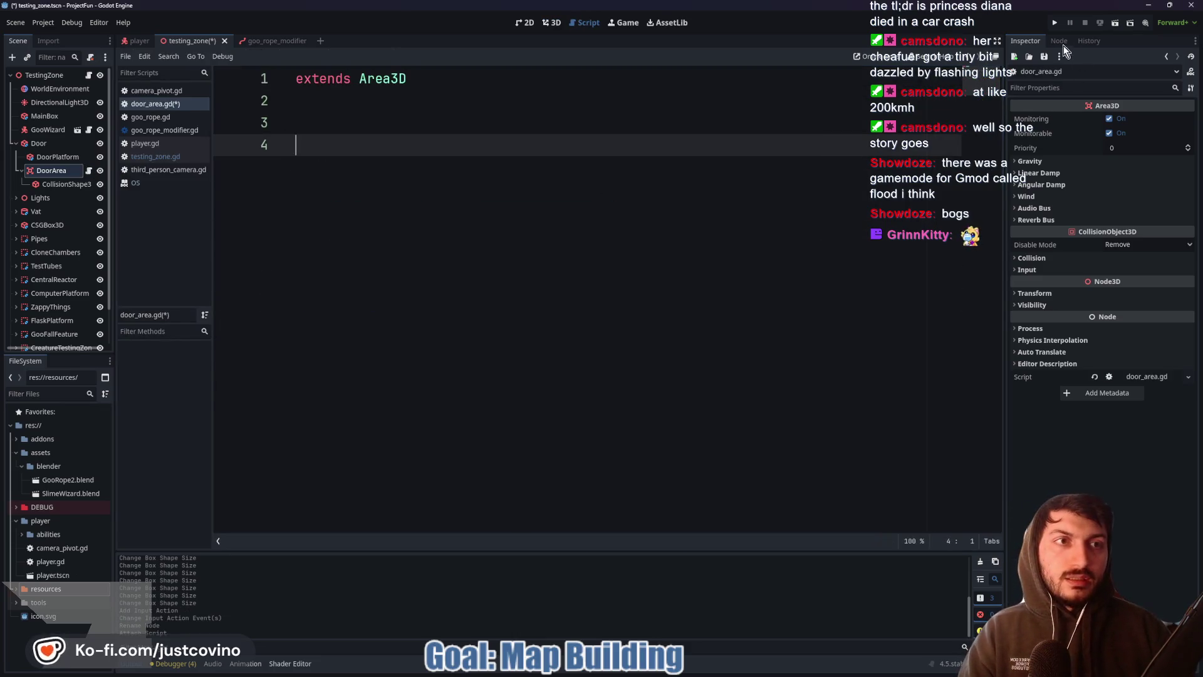
Connect DoorArea's body_shape_entered signal to a handler that sets can_interact = true
{"action": "left_click", "coordinate": [1060, 41]}
{"action": "left_click", "coordinate": [52, 170]}
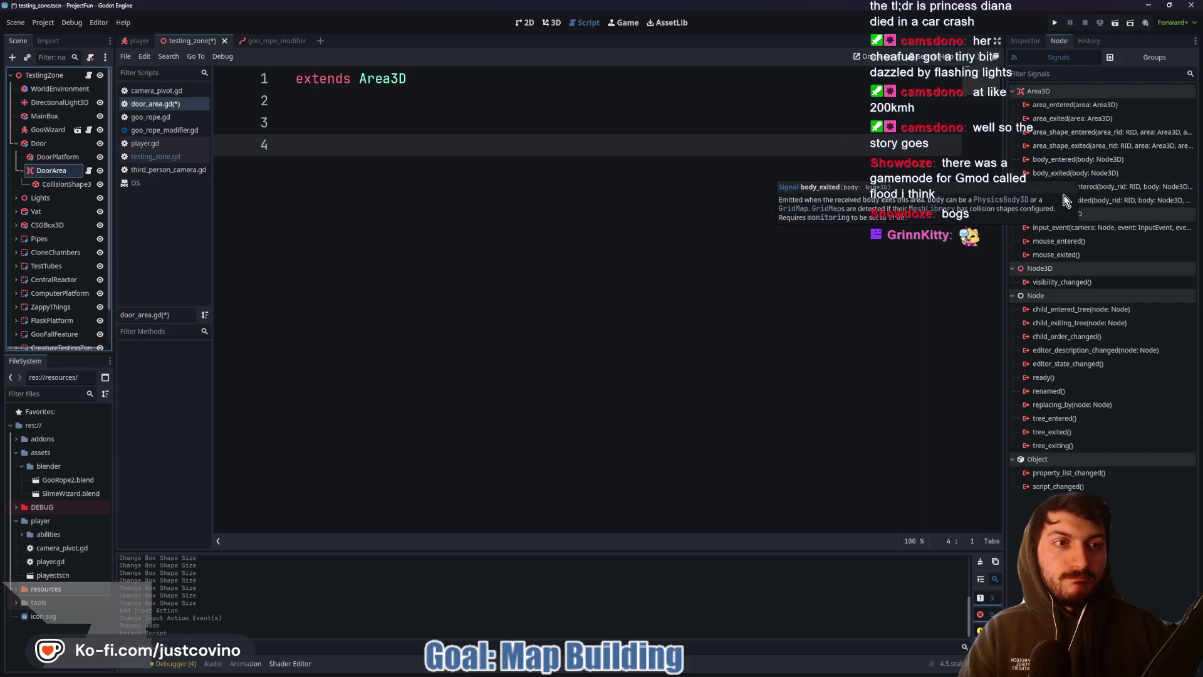
{"action": "double_click", "coordinate": [1122, 186]}
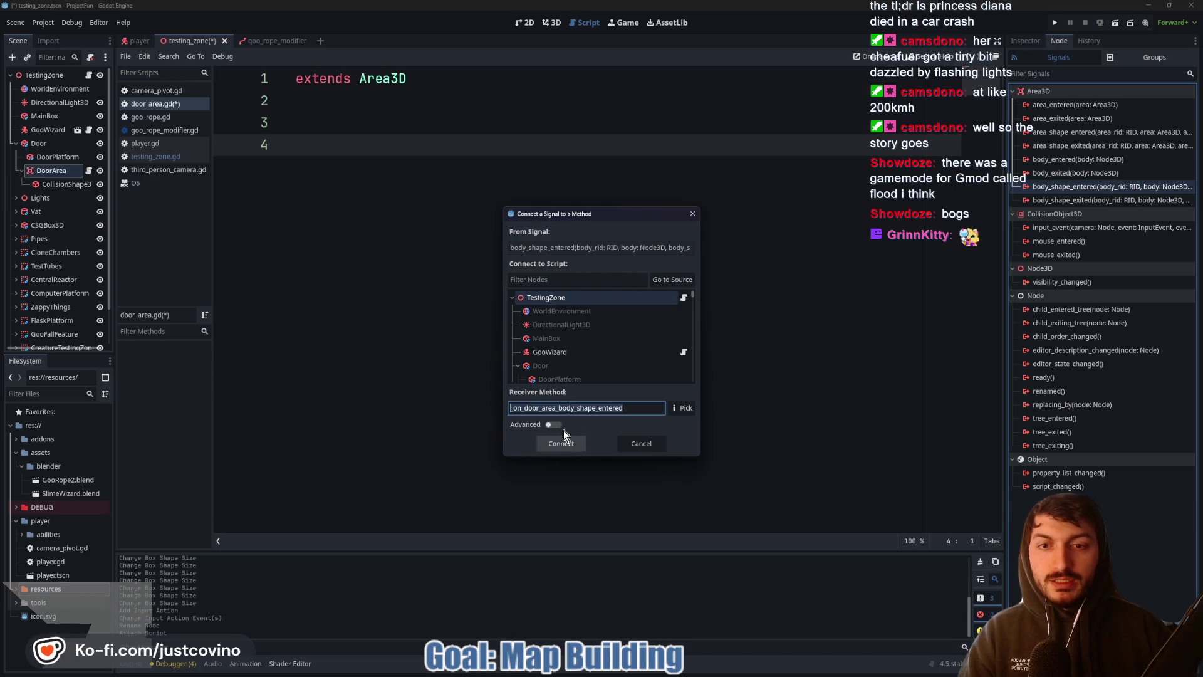
{"action": "scroll", "coordinate": [566, 365], "scroll_direction": "down", "scroll_amount": 1}
{"action": "left_click", "coordinate": [565, 360]}
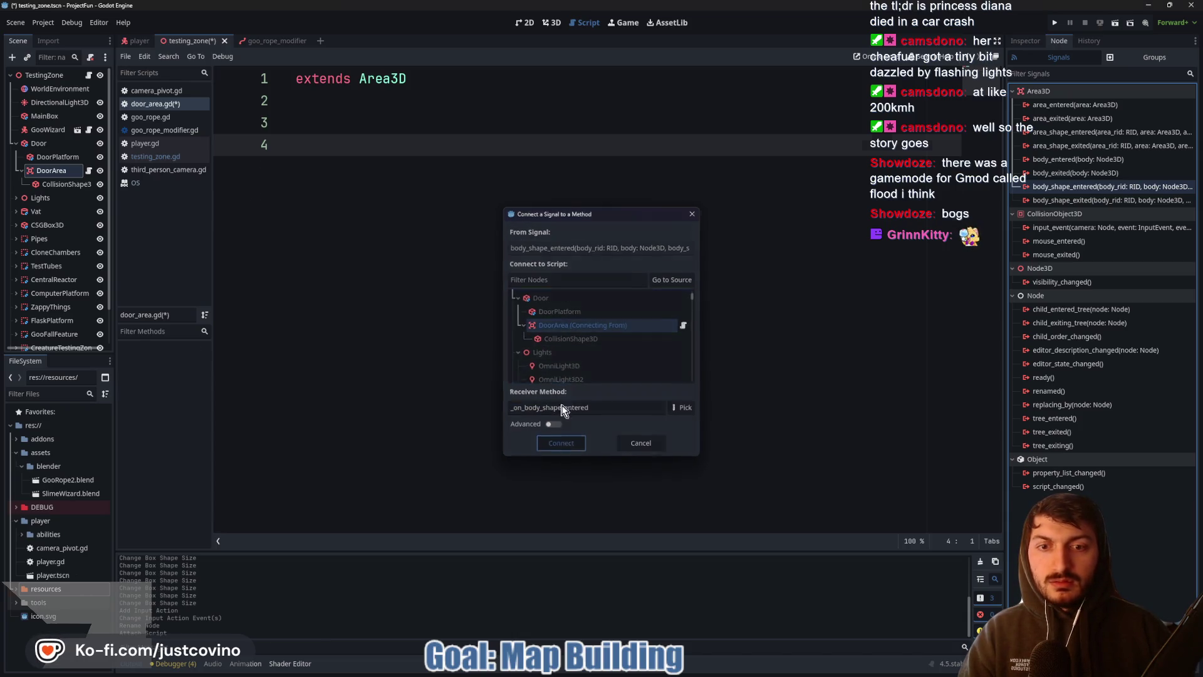
{"action": "left_click", "coordinate": [561, 443]}
{"action": "left_click_drag", "start_coordinate": [643, 220], "coordinate": [327, 211]}
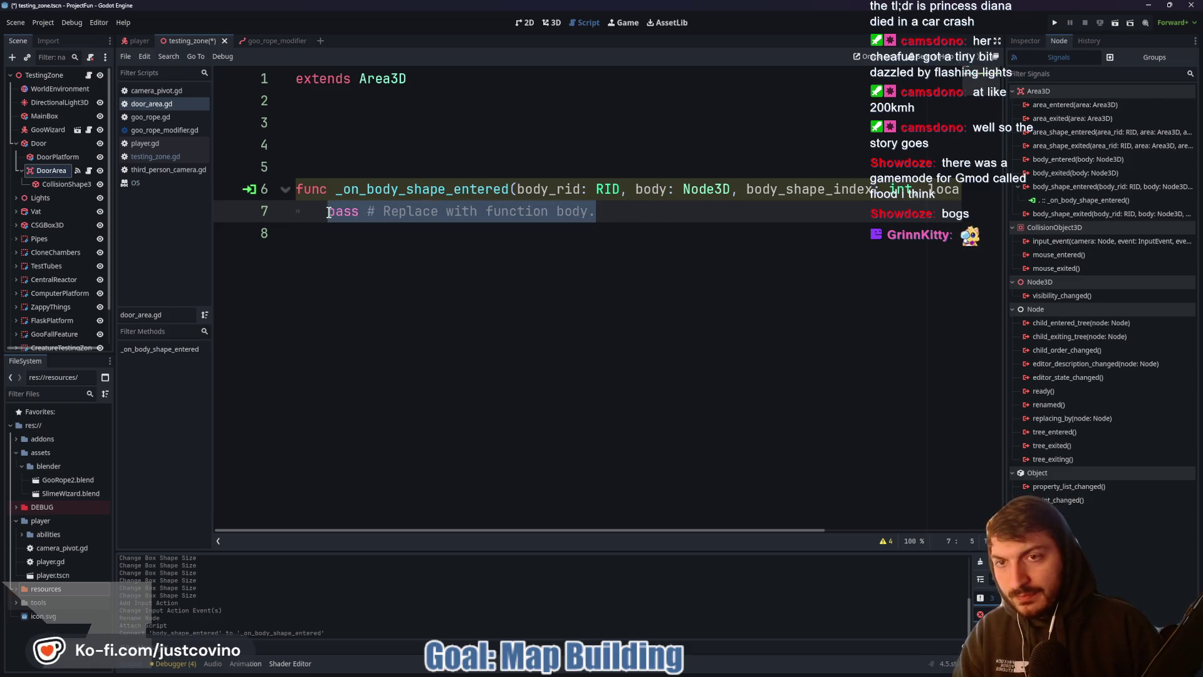
{"action": "type", "text": "can_interact"}
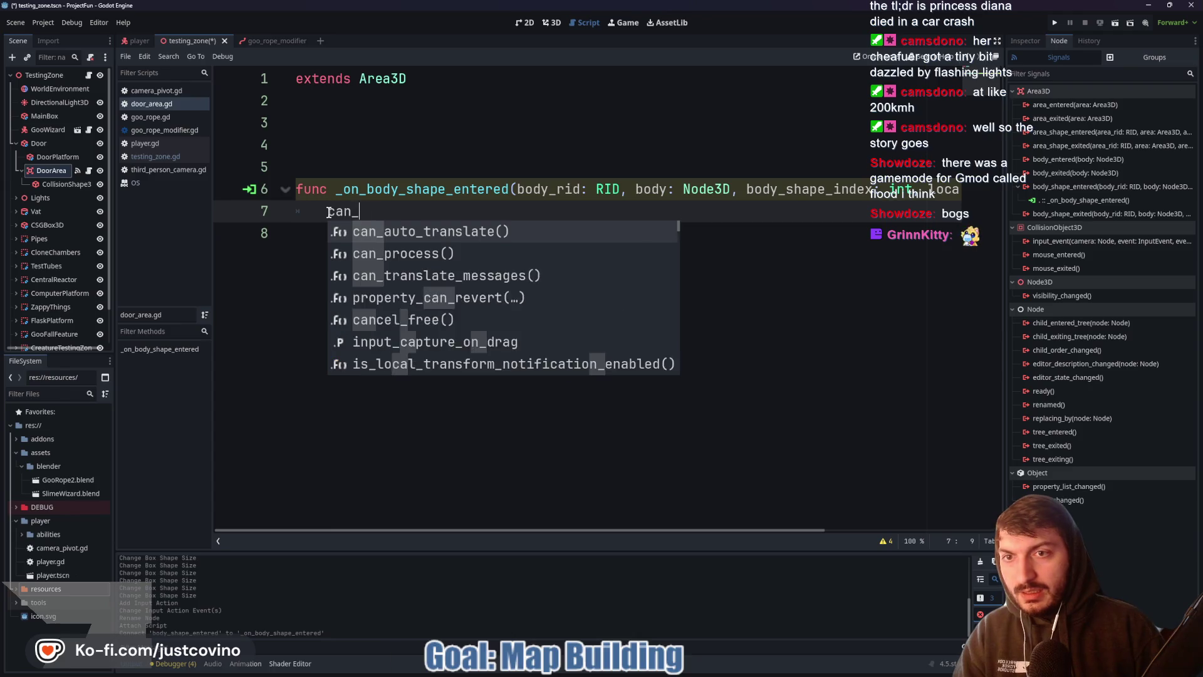
{"action": "type", "text": " = true"}
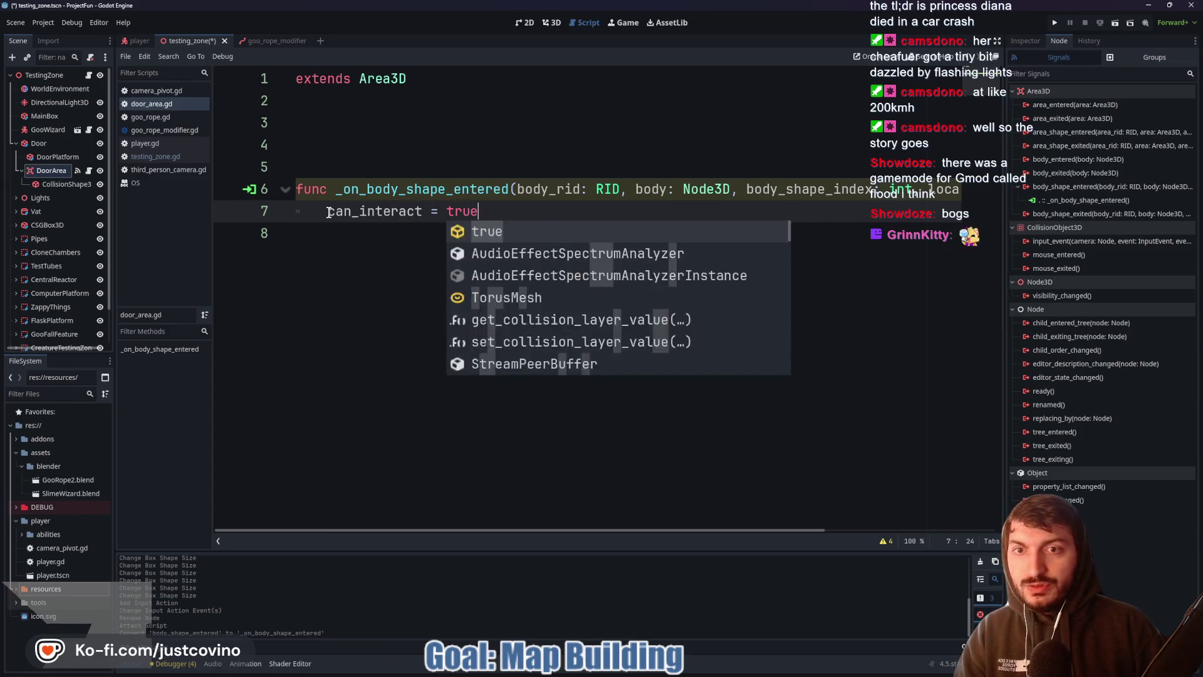
Declare var can_interact: bool = false near the top of door_area.gd
{"action": "left_click", "coordinate": [333, 115]}
{"action": "type", "text": "func"}
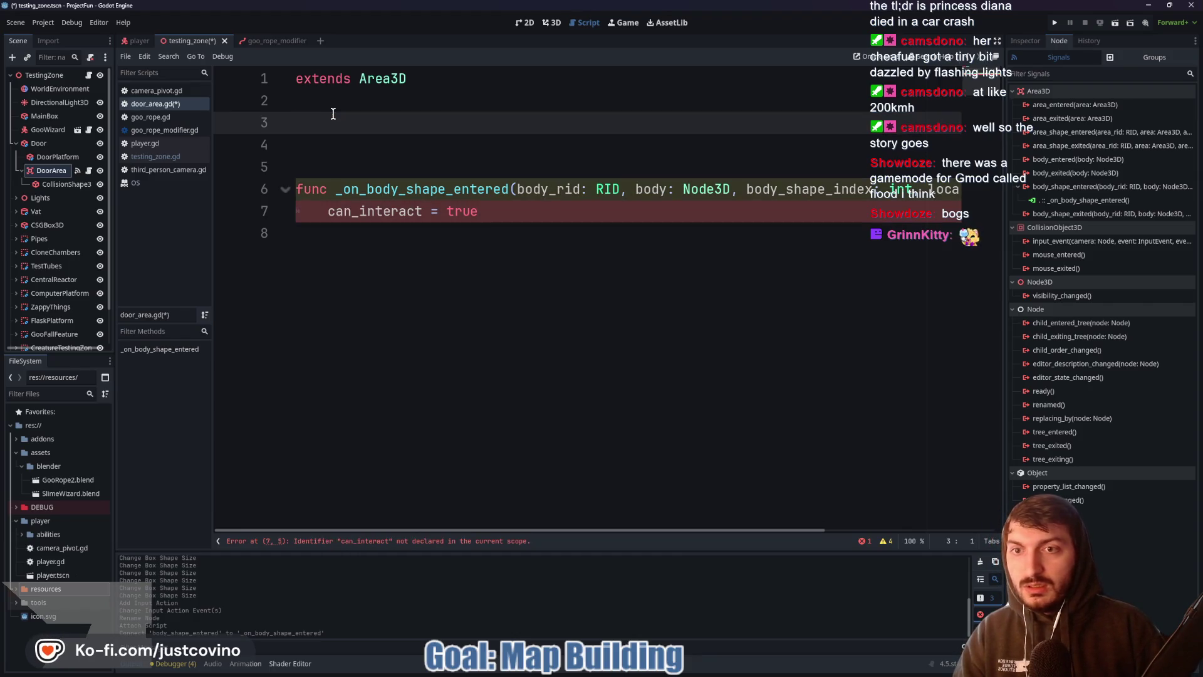
{"action": "type", "text": "eract: bool = fa"}
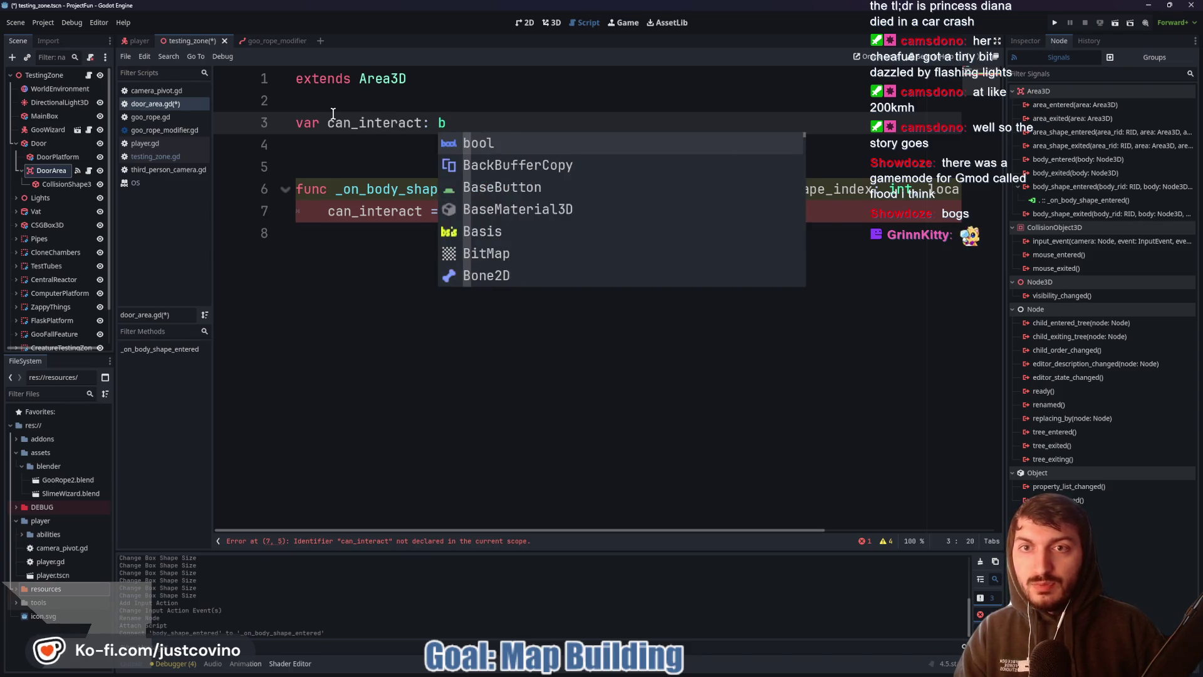
{"action": "key", "text": "Return"}
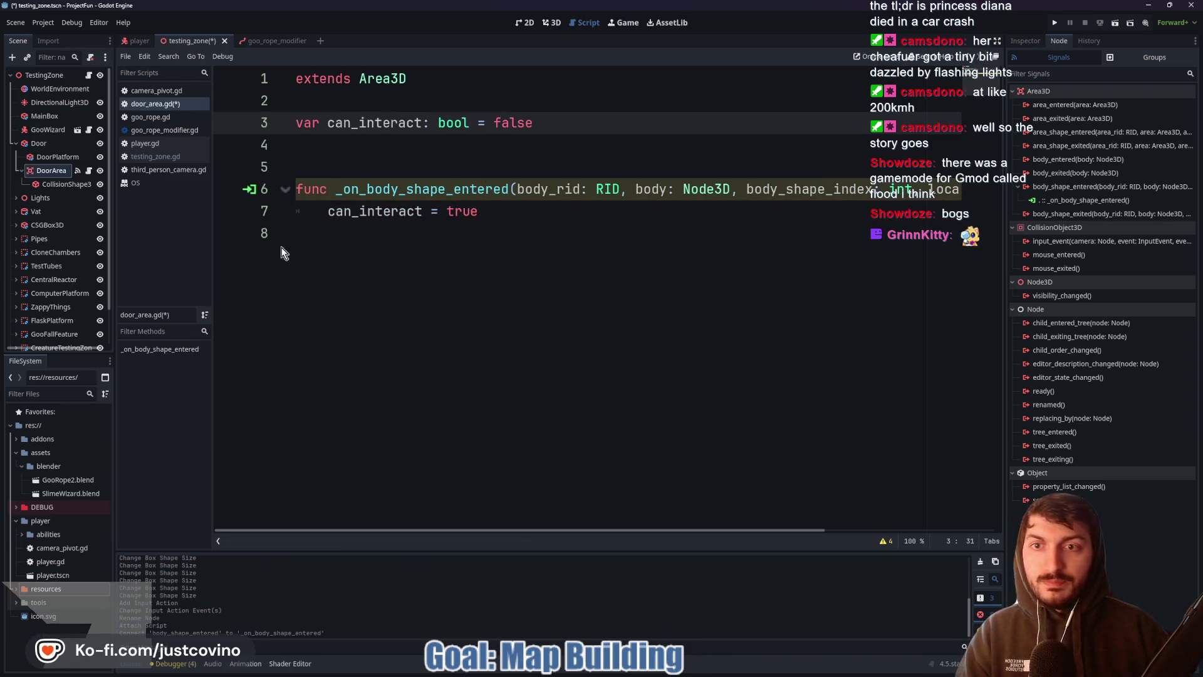
Begin connecting body_shape_exited, cancel, and bring up options for the existing body_shape_entered connection
{"action": "left_click", "coordinate": [50, 172]}
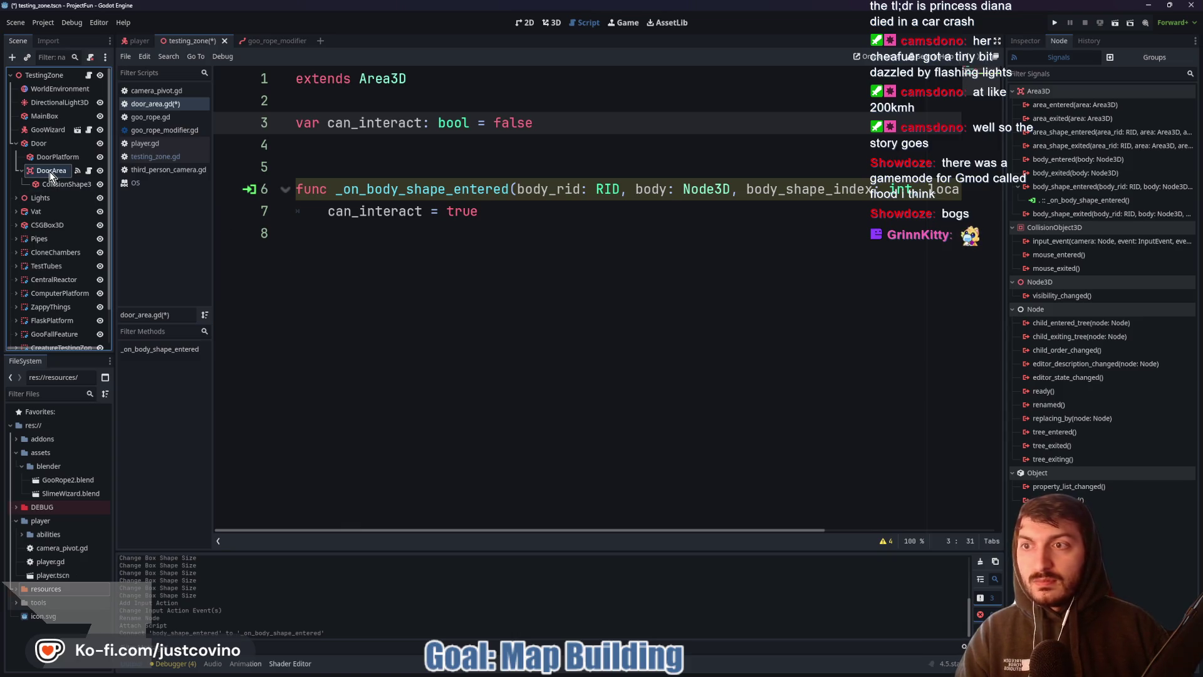
{"action": "double_click", "coordinate": [1089, 214]}
{"action": "left_click", "coordinate": [632, 442]}
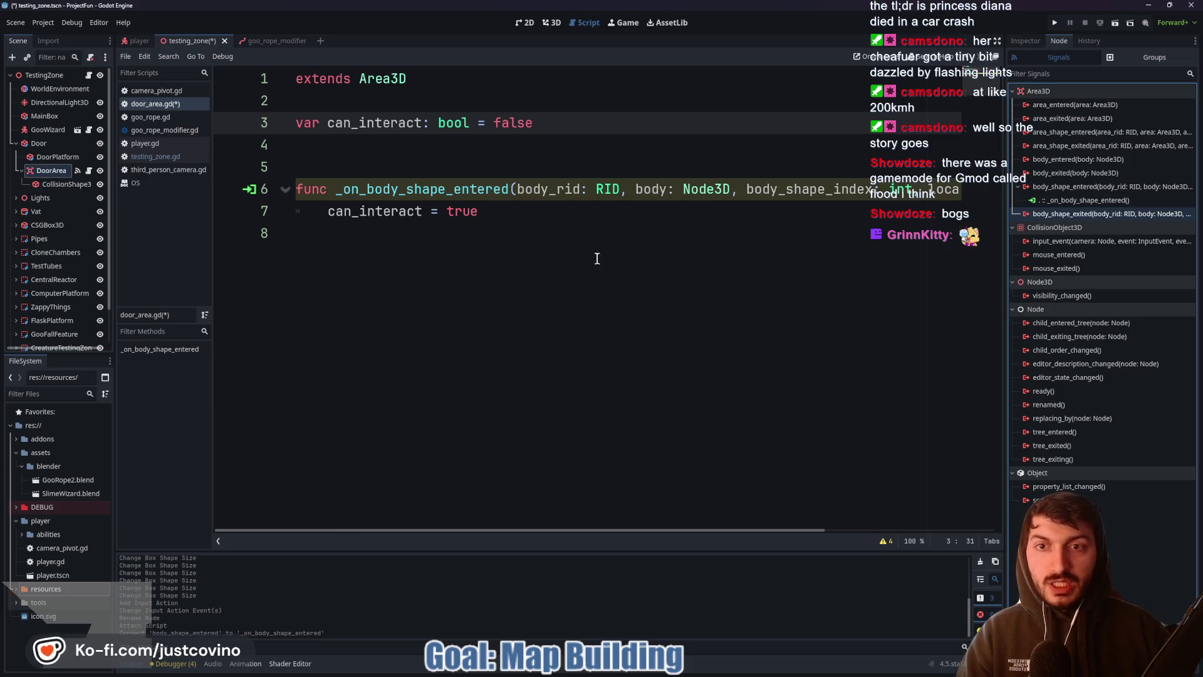
{"action": "right_click", "coordinate": [1073, 200]}
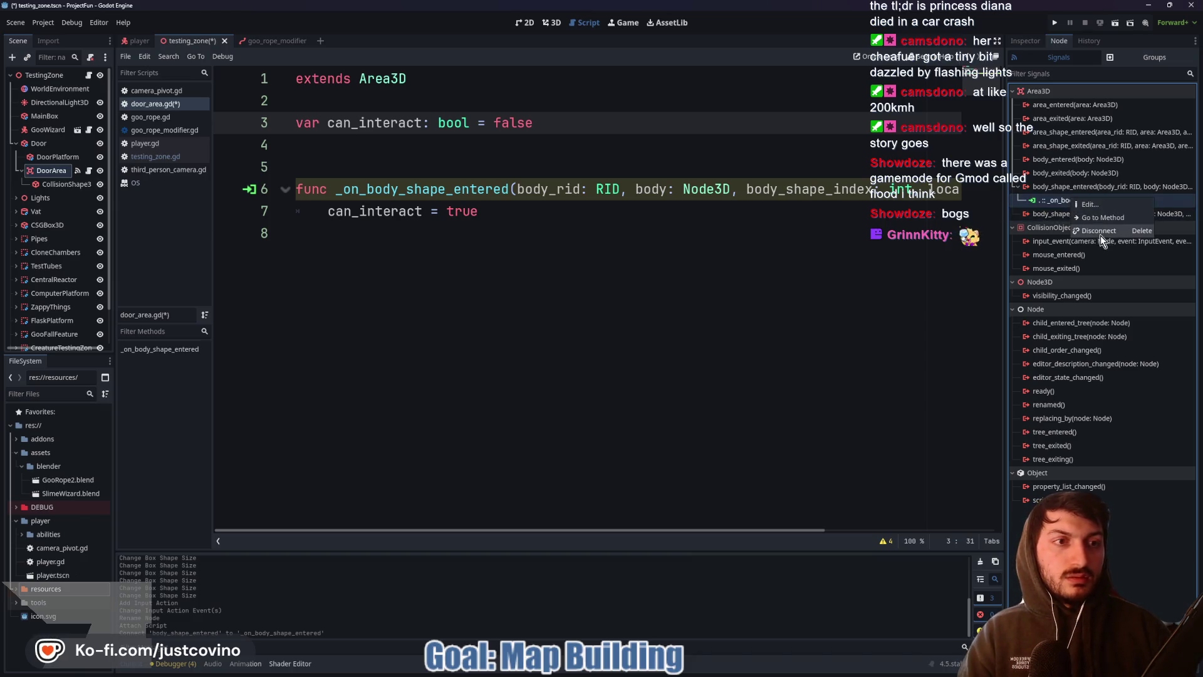
Disconnect body_shape_entered and connect body_entered and body_exited to DoorArea's script
{"action": "left_click", "coordinate": [1101, 238]}
{"action": "double_click", "coordinate": [1073, 161]}
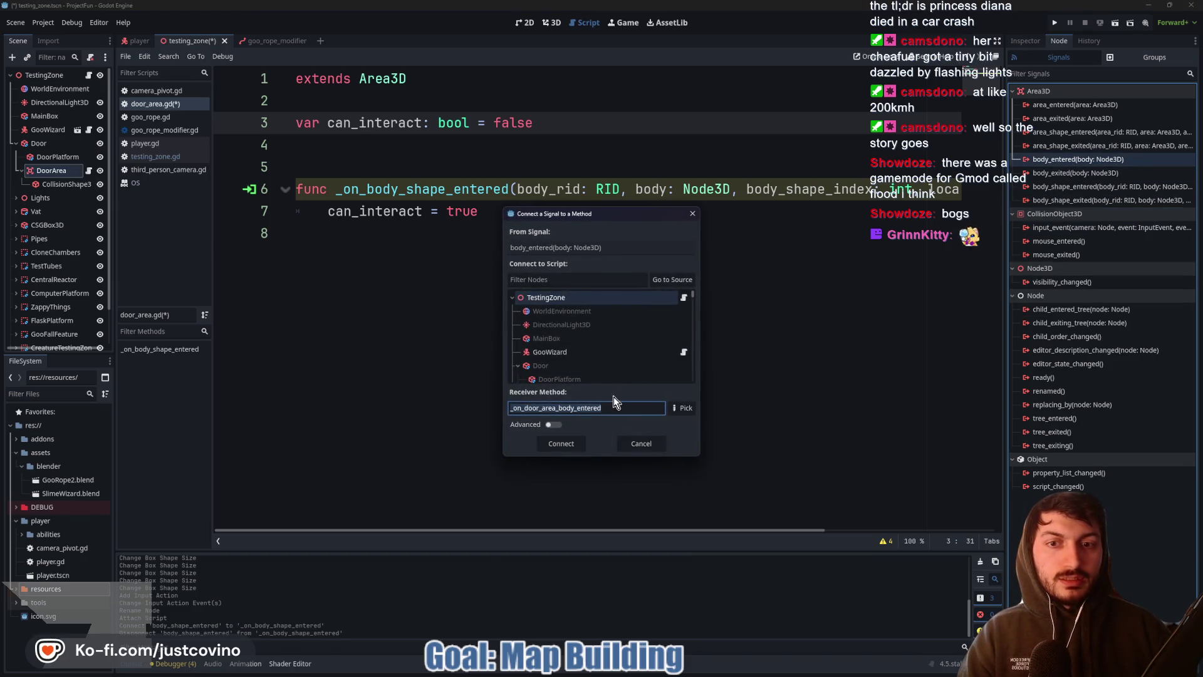
{"action": "scroll", "coordinate": [602, 359], "scroll_direction": "down", "scroll_amount": 2}
{"action": "left_click", "coordinate": [561, 443]}
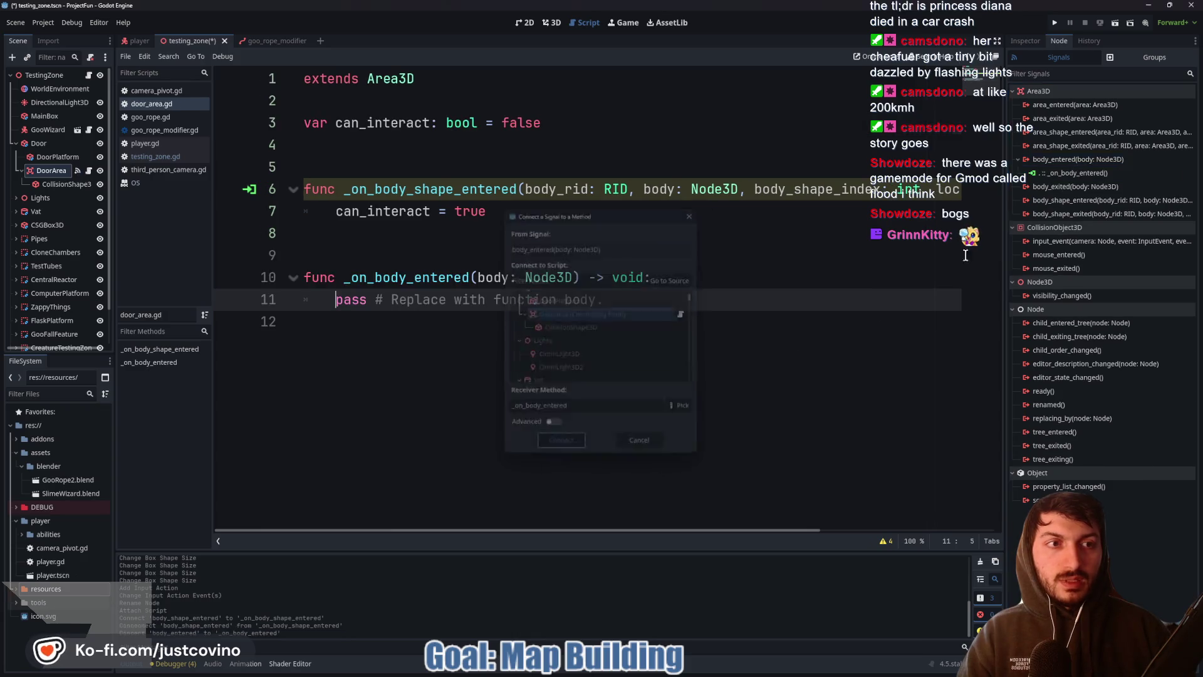
{"action": "double_click", "coordinate": [1072, 186]}
{"action": "scroll", "coordinate": [596, 336], "scroll_direction": "down", "scroll_amount": 2}
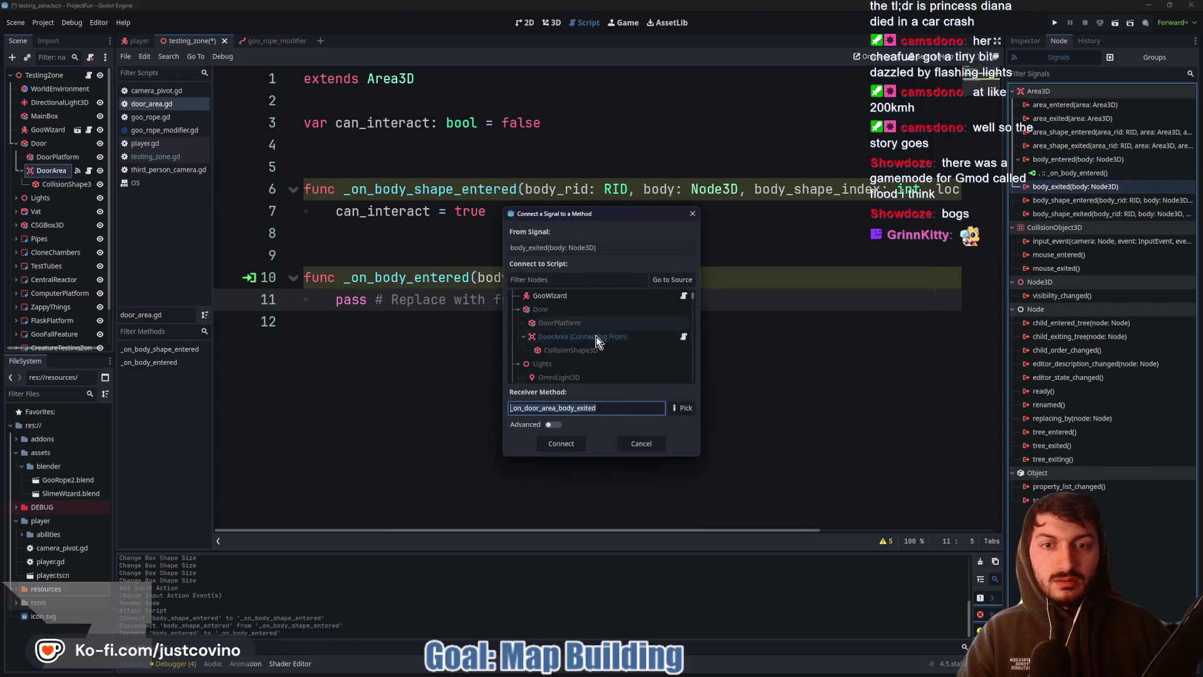
{"action": "left_click", "coordinate": [595, 336]}
{"action": "left_click", "coordinate": [560, 443]}
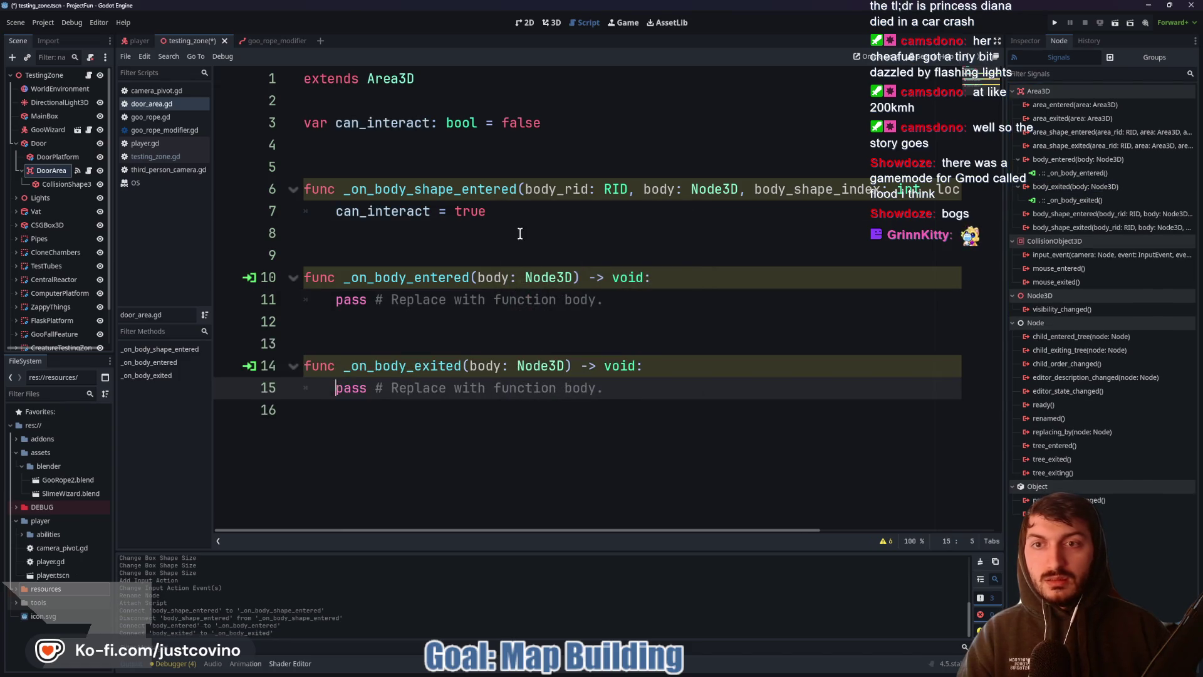
Delete the old shape-entered function, make both new handlers run can_interact = !can_interact, and save
{"action": "left_click_drag", "start_coordinate": [523, 233], "coordinate": [274, 174]}
{"action": "key", "text": "BackSpace"}
{"action": "key", "text": "BackSpace"}
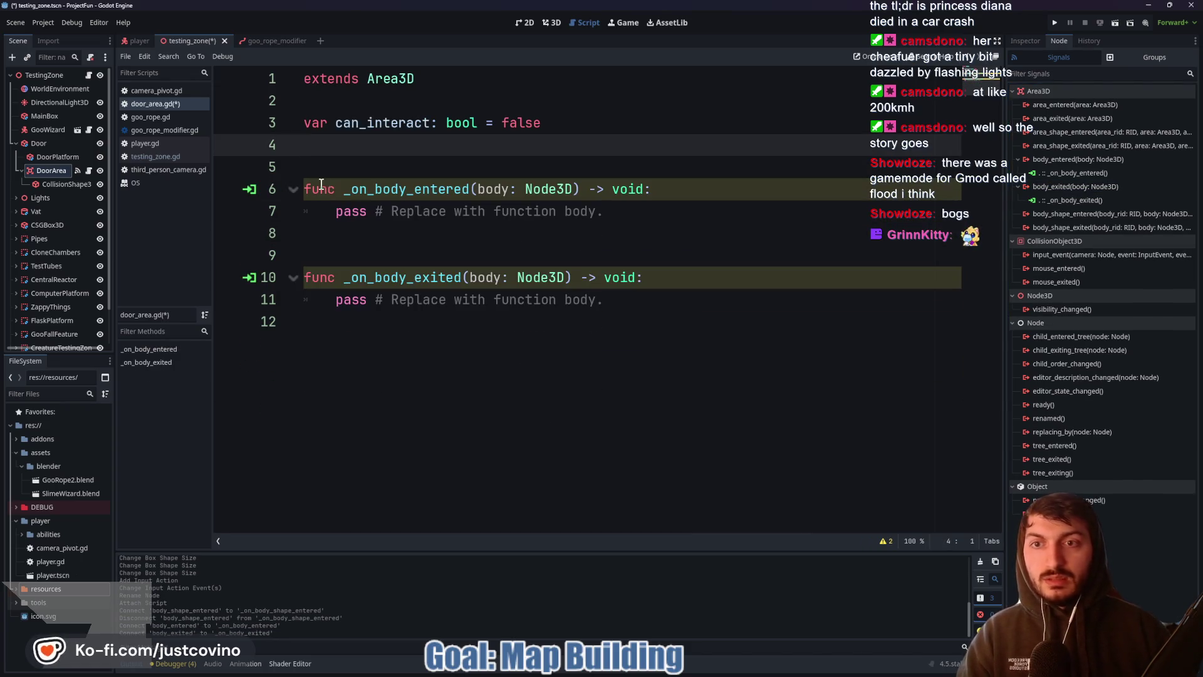
{"action": "left_click_drag", "start_coordinate": [625, 212], "coordinate": [349, 215]}
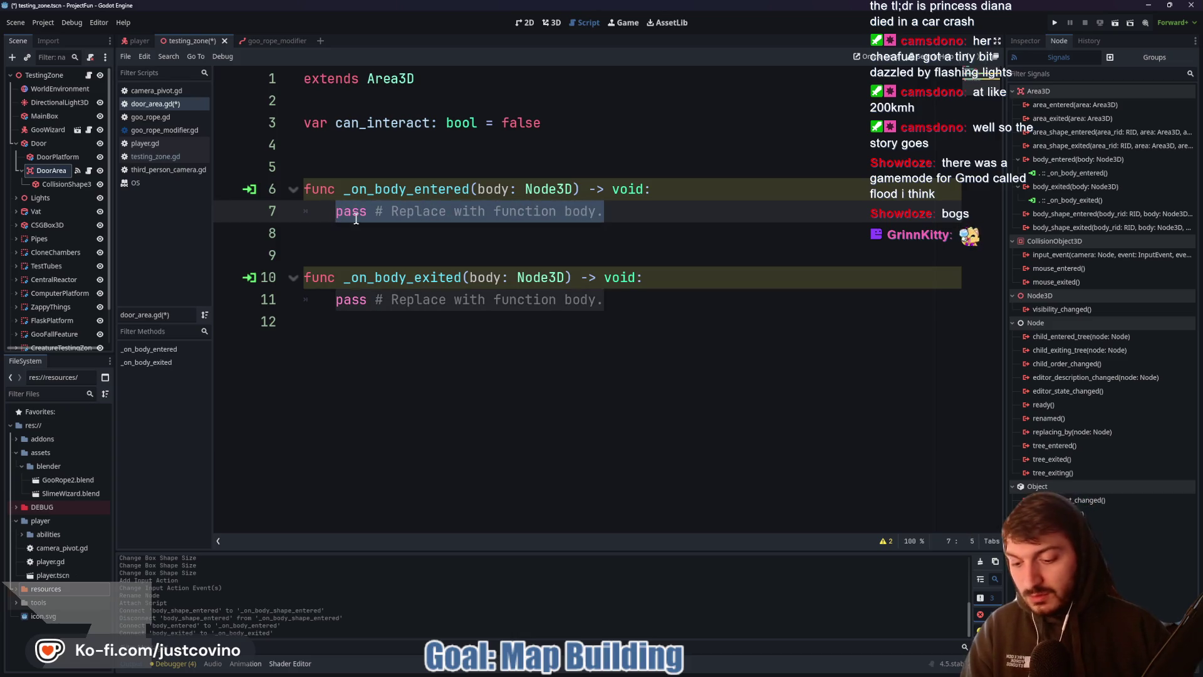
{"action": "key", "text": "ctrl+d"}
{"action": "type", "text": "va"}
{"action": "key", "text": "BackSpace"}
{"action": "key", "text": "BackSpace"}
{"action": "type", "text": "can_inte"}
{"action": "key", "text": "Return"}
{"action": "type", "text": "= !can_in"}
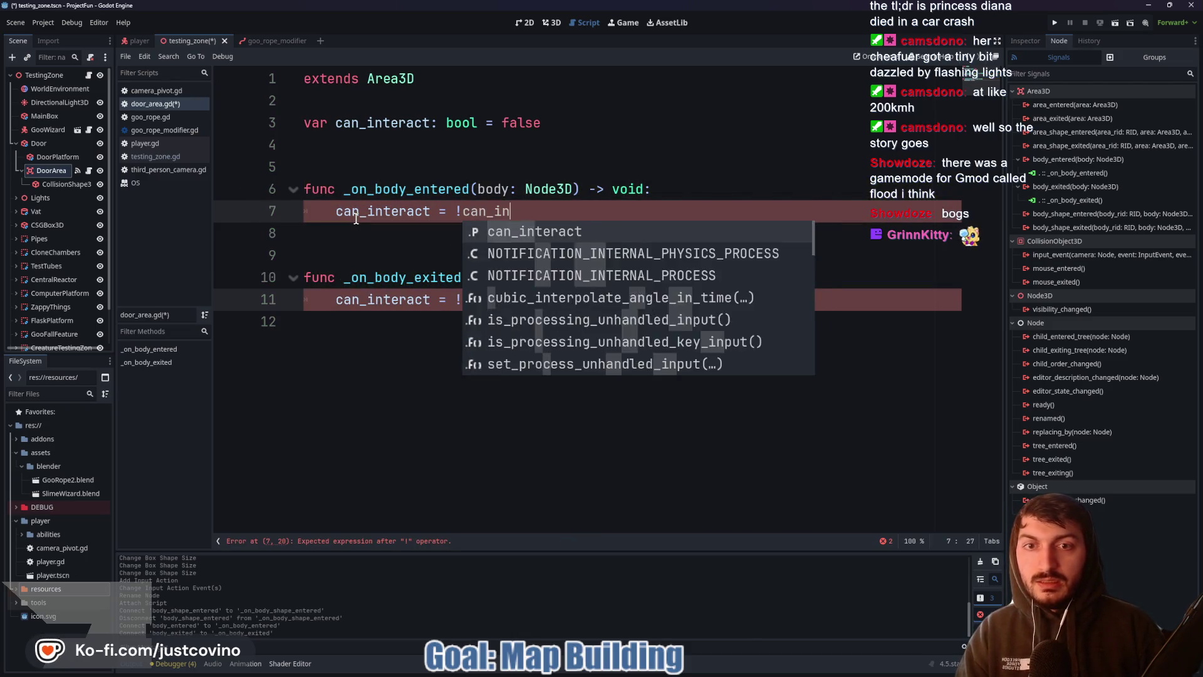
{"action": "key", "text": "Return"}
{"action": "left_click", "coordinate": [402, 240]}
{"action": "key", "text": "ctrl+s"}
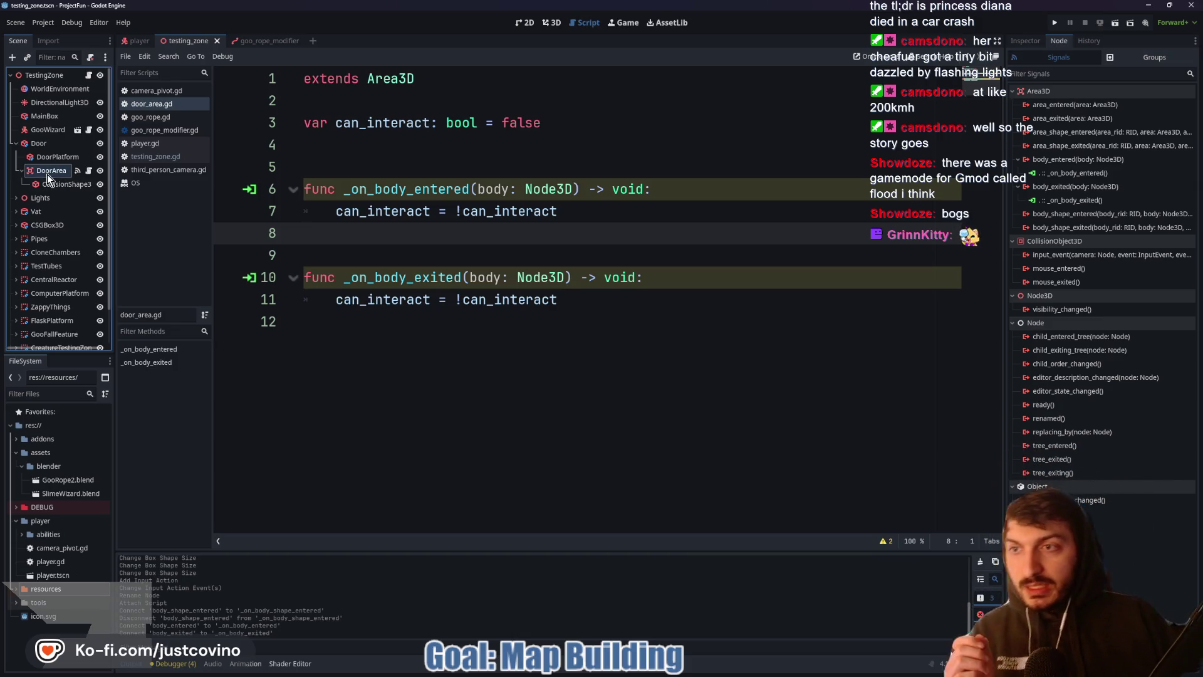
{"action": "left_click", "coordinate": [1025, 41]}
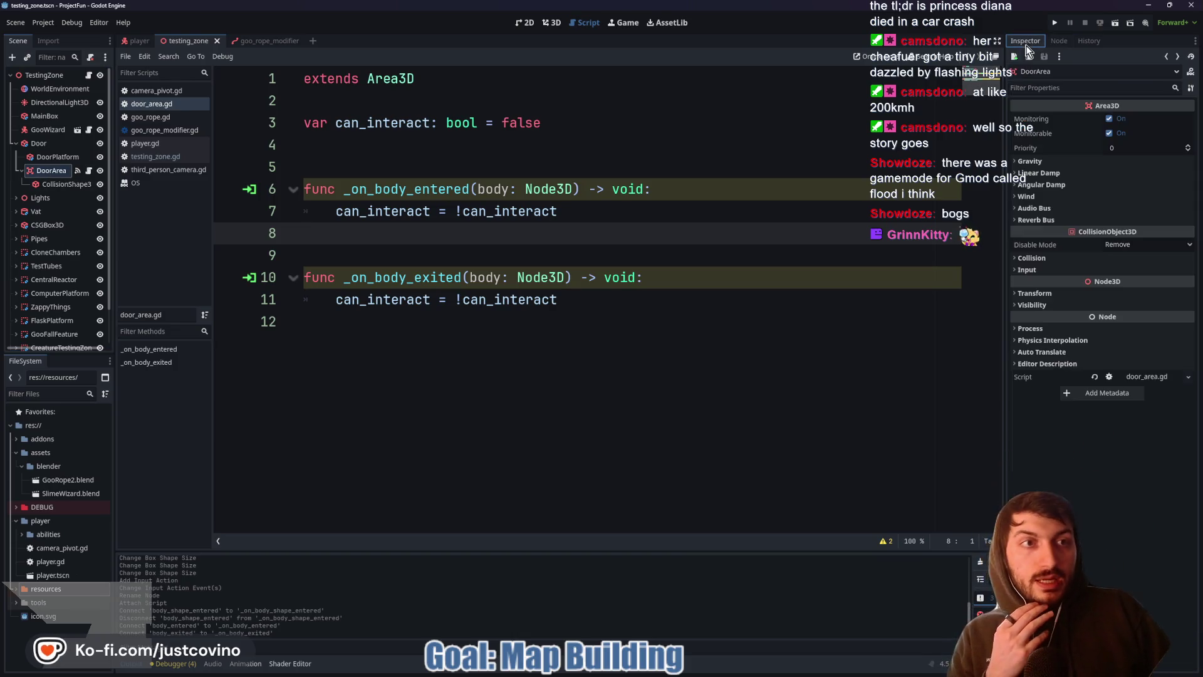
Set DoorArea's collision mask to layer 2 only, turning off layer 1
{"action": "left_click", "coordinate": [1051, 258]}
{"action": "left_click", "coordinate": [1035, 331]}
{"action": "left_click", "coordinate": [1023, 331]}
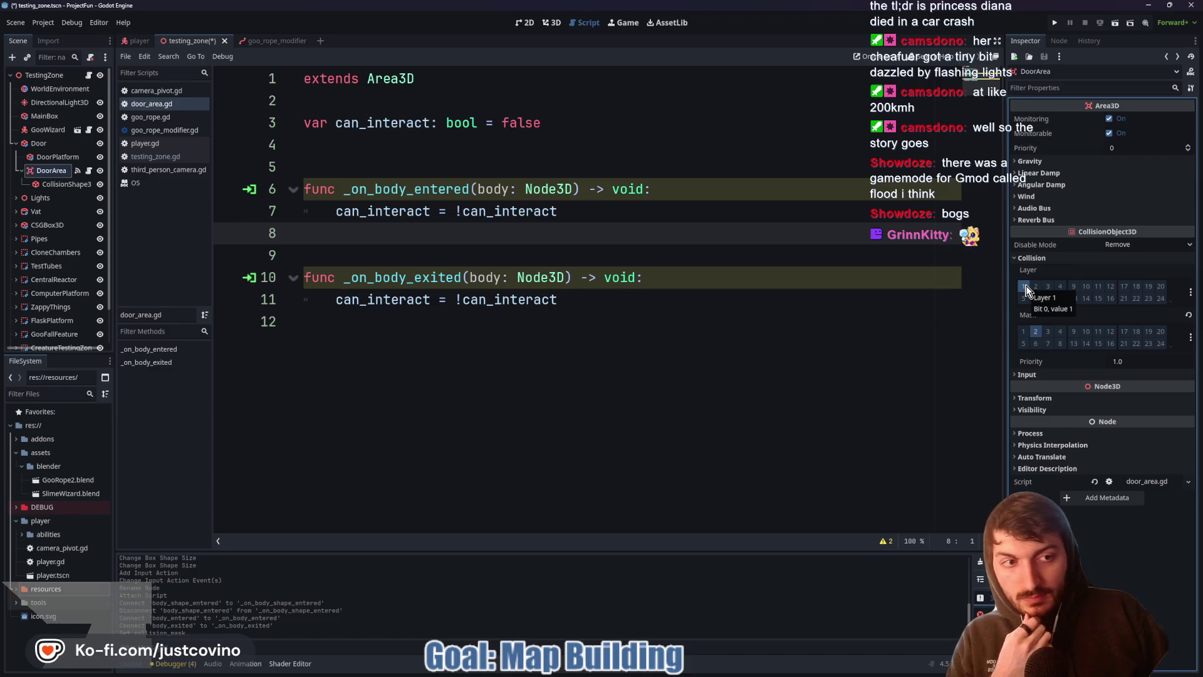
Insert blank lines below the can_interact variable in door_area.gd
{"action": "left_click", "coordinate": [351, 161]}
{"action": "key", "text": "Return"}
{"action": "key", "text": "Return"}
{"action": "key", "text": "Return"}
{"action": "key", "text": "Up"}
{"action": "key", "text": "Up"}
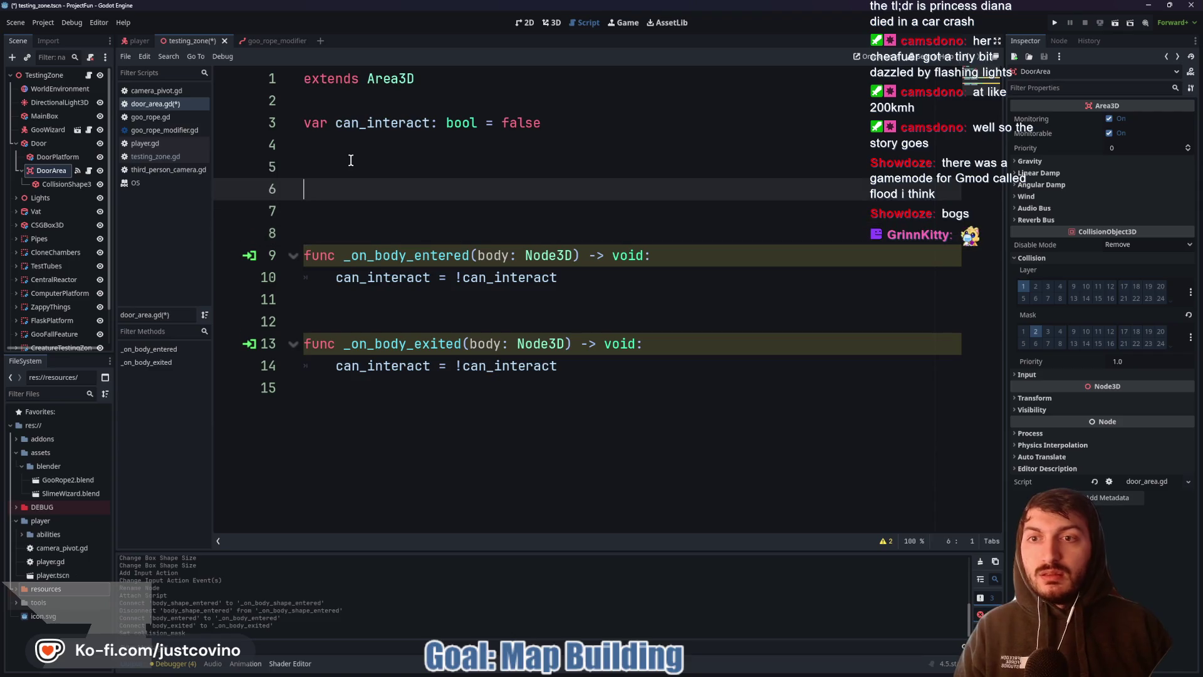
Add an _unhandled_input function that checks event.is_action_pressed("interact")
{"action": "type", "text": "_un"}
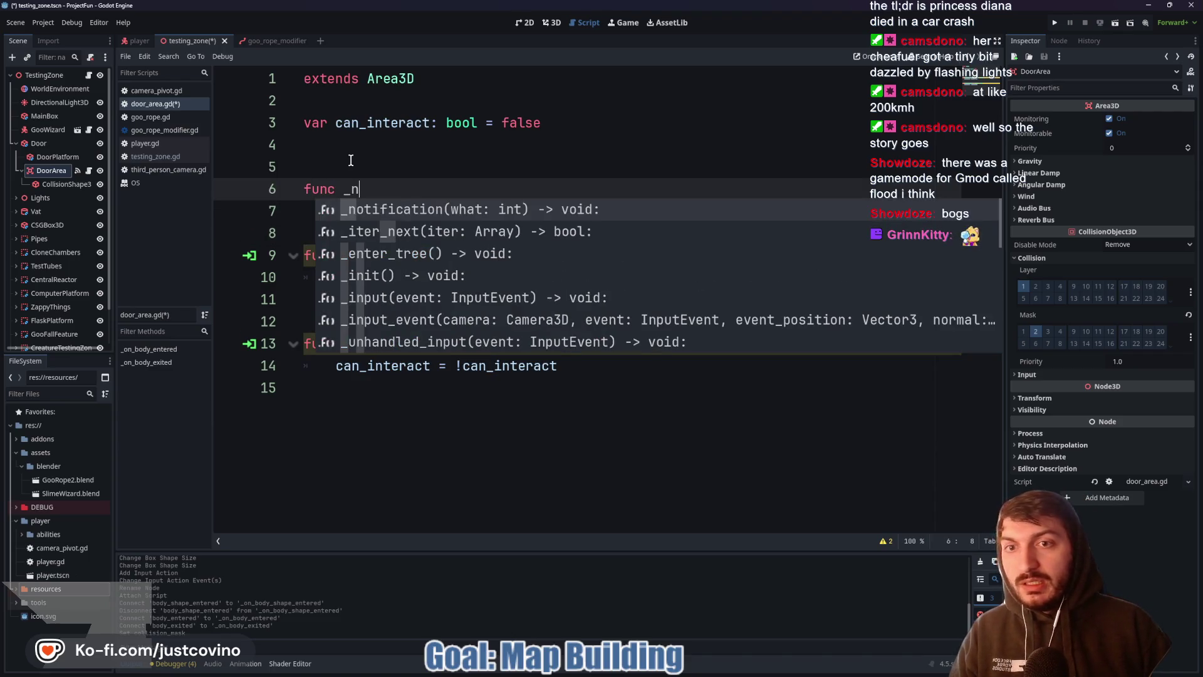
{"action": "key", "text": "Return"}
{"action": "key", "text": "Return"}
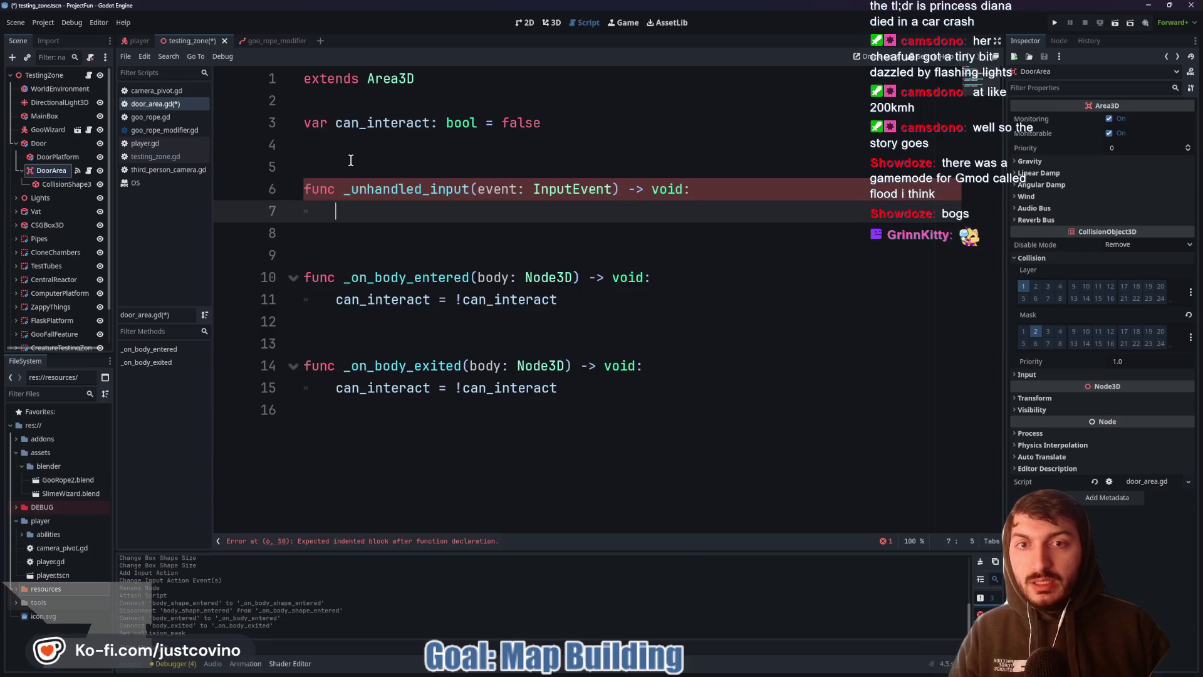
{"action": "type", "text": "nt.is_c"}
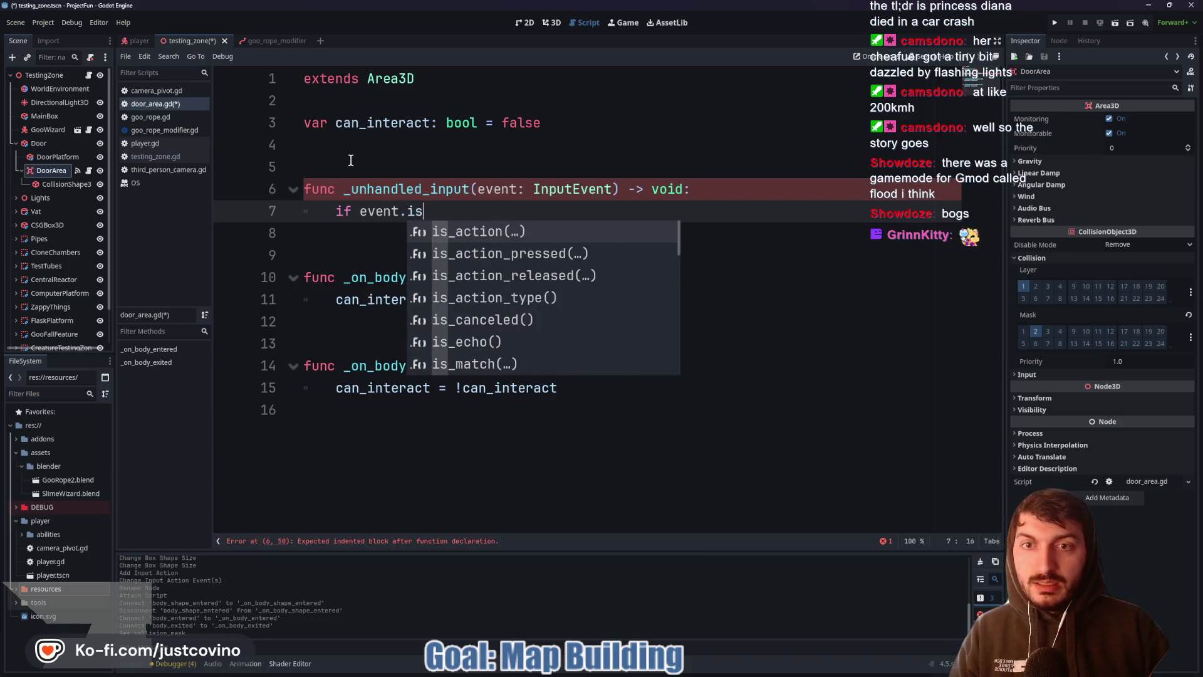
{"action": "type", "text": "at"}
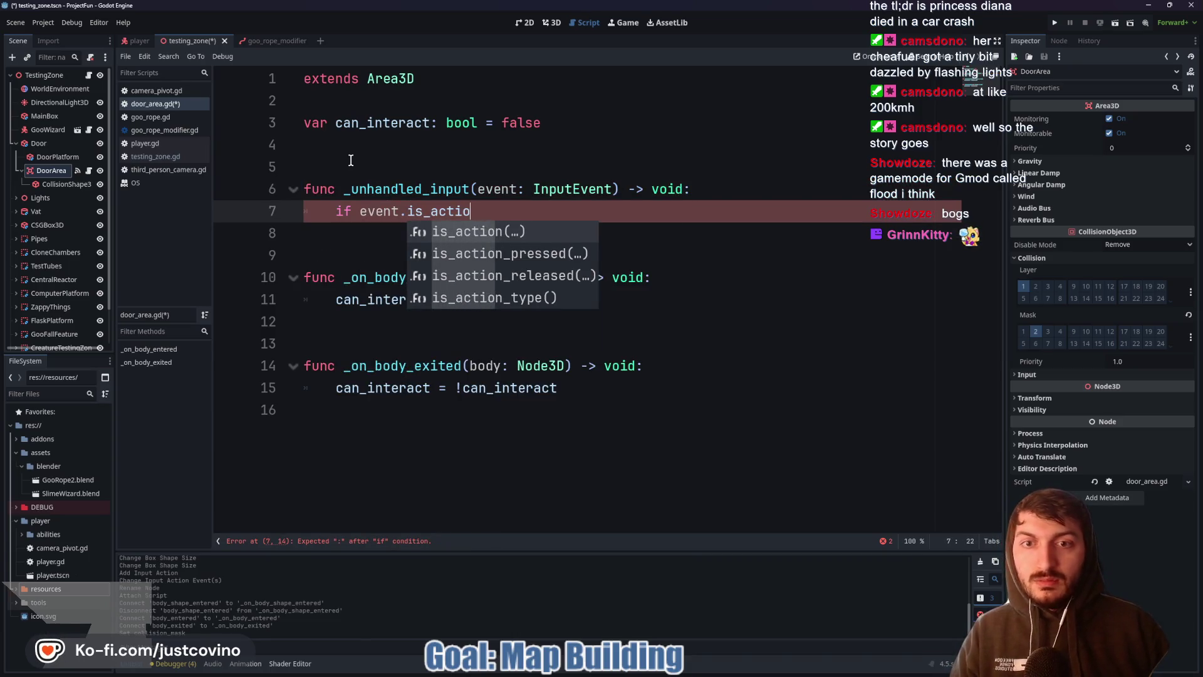
{"action": "key", "text": "Down"}
{"action": "key", "text": "Return"}
{"action": "type", "text": "int"}
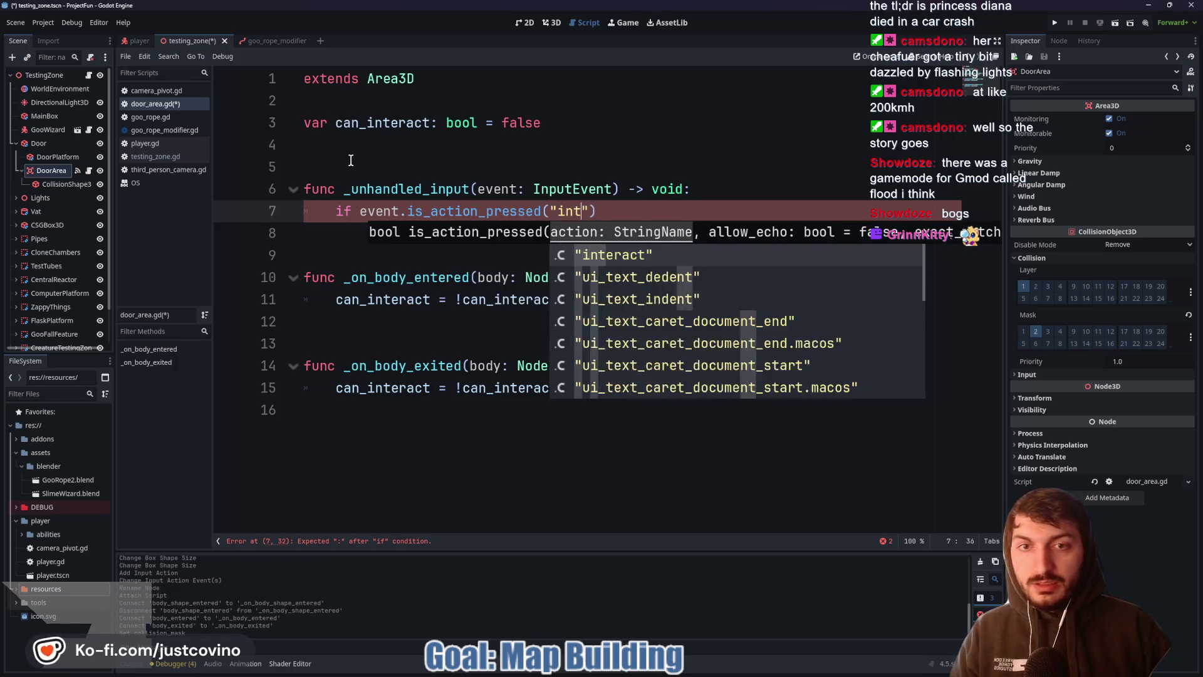
{"action": "key", "text": "Return"}
{"action": "left_click", "coordinate": [655, 215]}
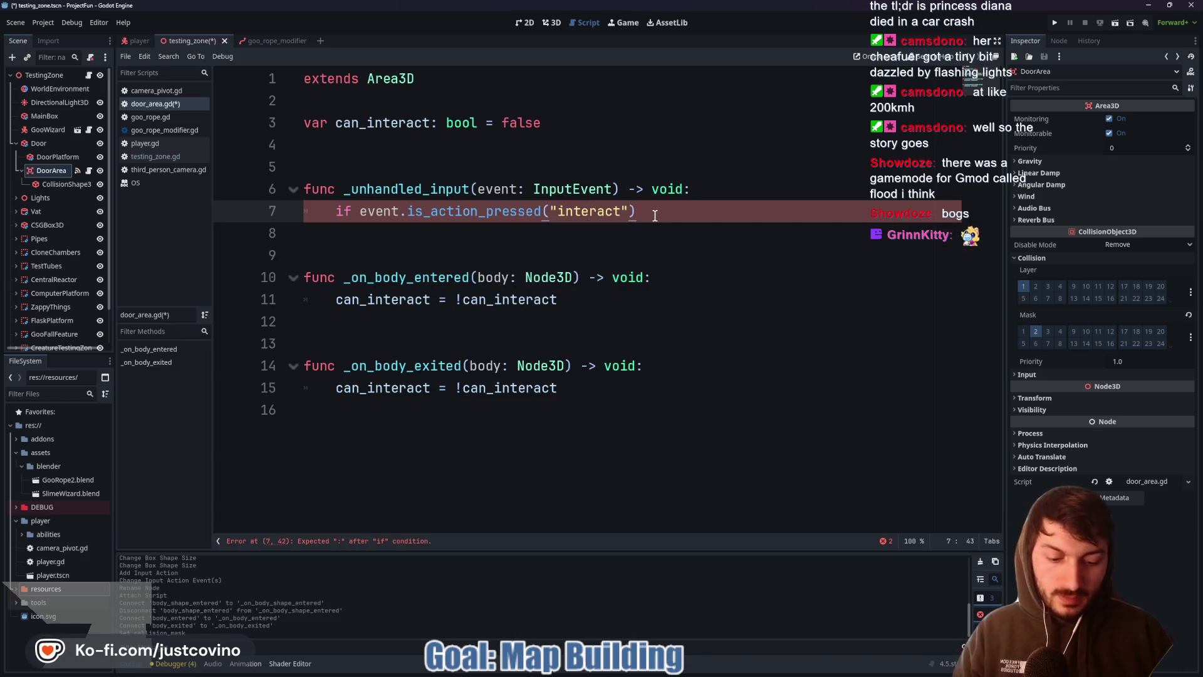
{"action": "key", "text": "Return"}
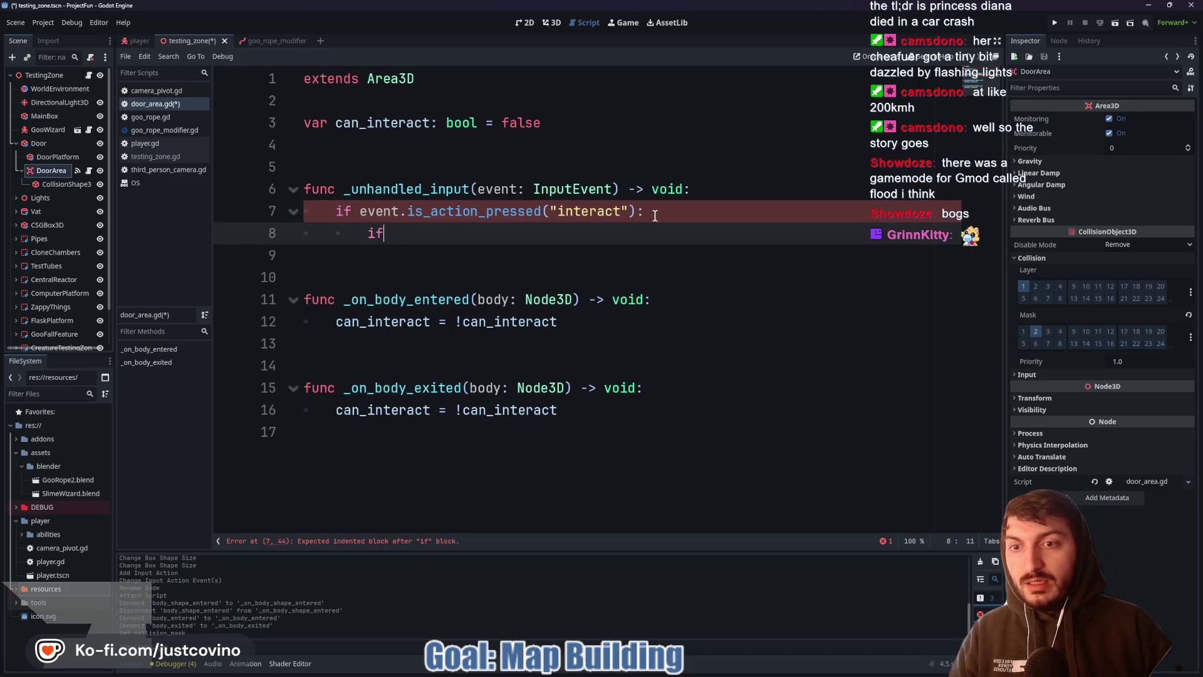
Return unless can_interact, call get_tree().reload_current_scene(), then save and run the game
{"action": "type", "text": "an_"}
{"action": "key", "text": "Return"}
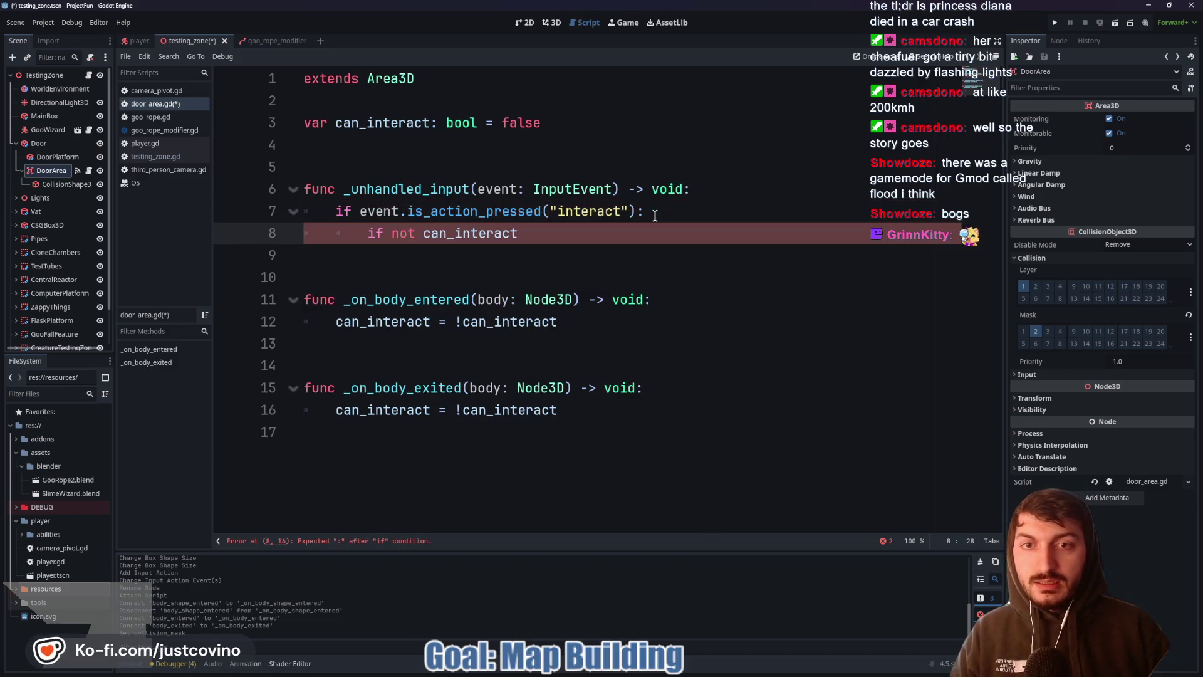
{"action": "type", "text": "re"}
{"action": "key", "text": "Return"}
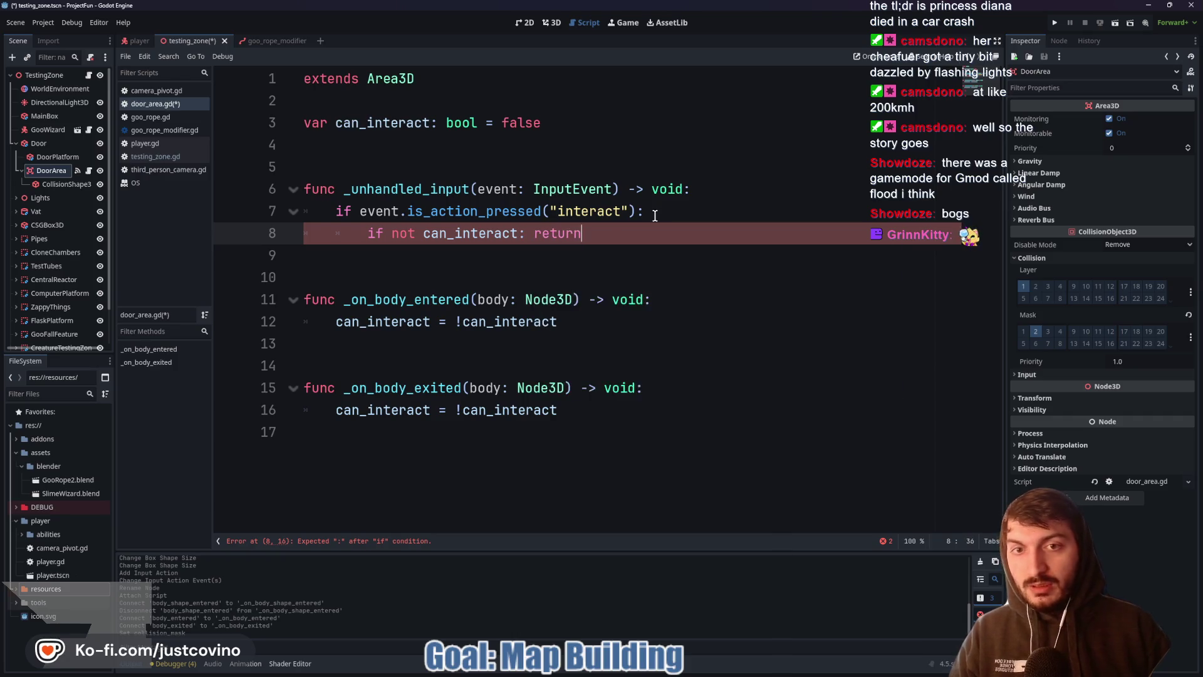
{"action": "key", "text": "Return"}
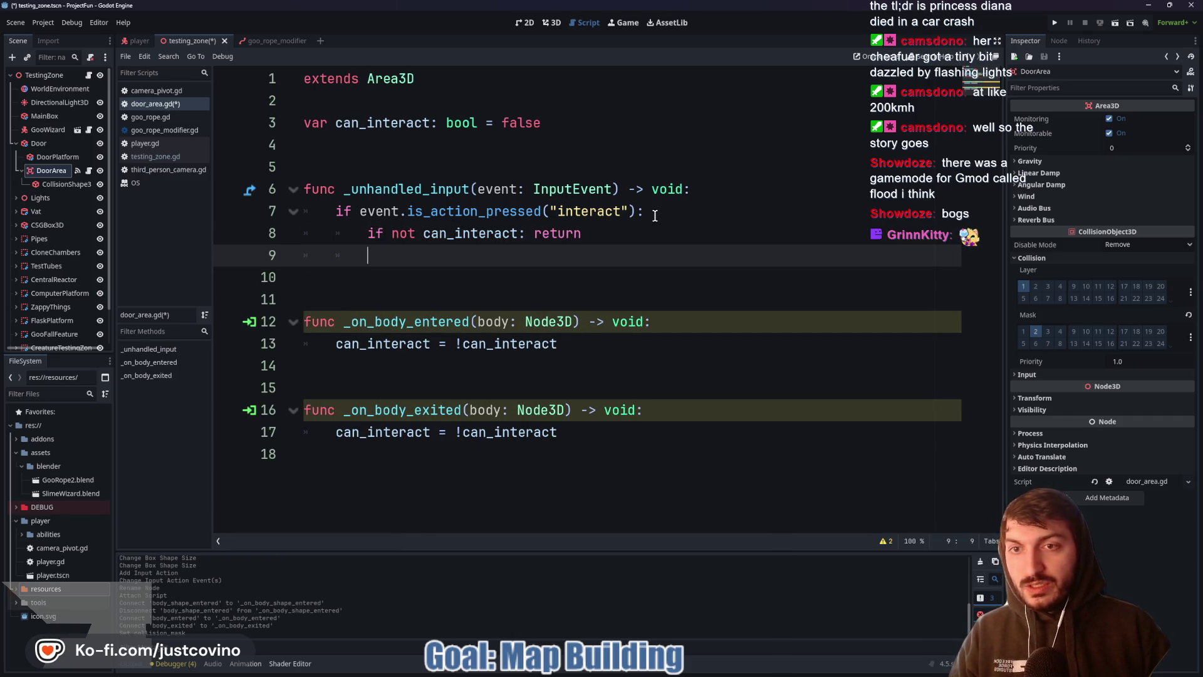
{"action": "type", "text": "get_"}
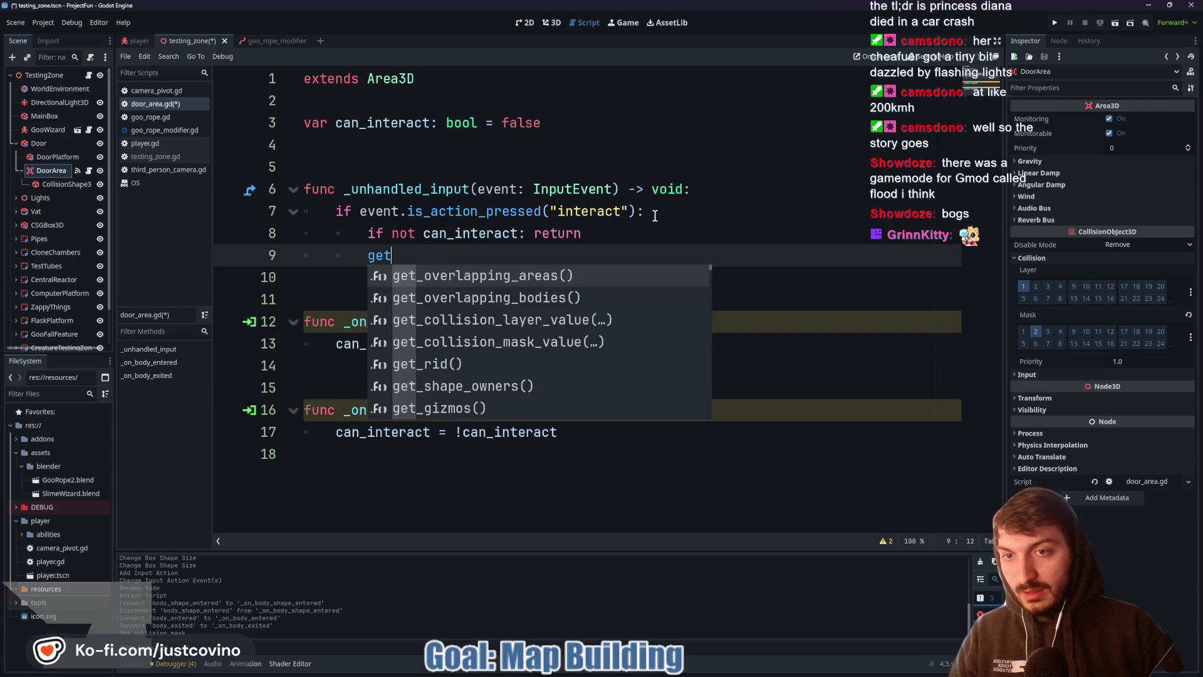
{"action": "type", "text": "tr"}
{"action": "key", "text": "Return"}
{"action": "type", "text": ".re"}
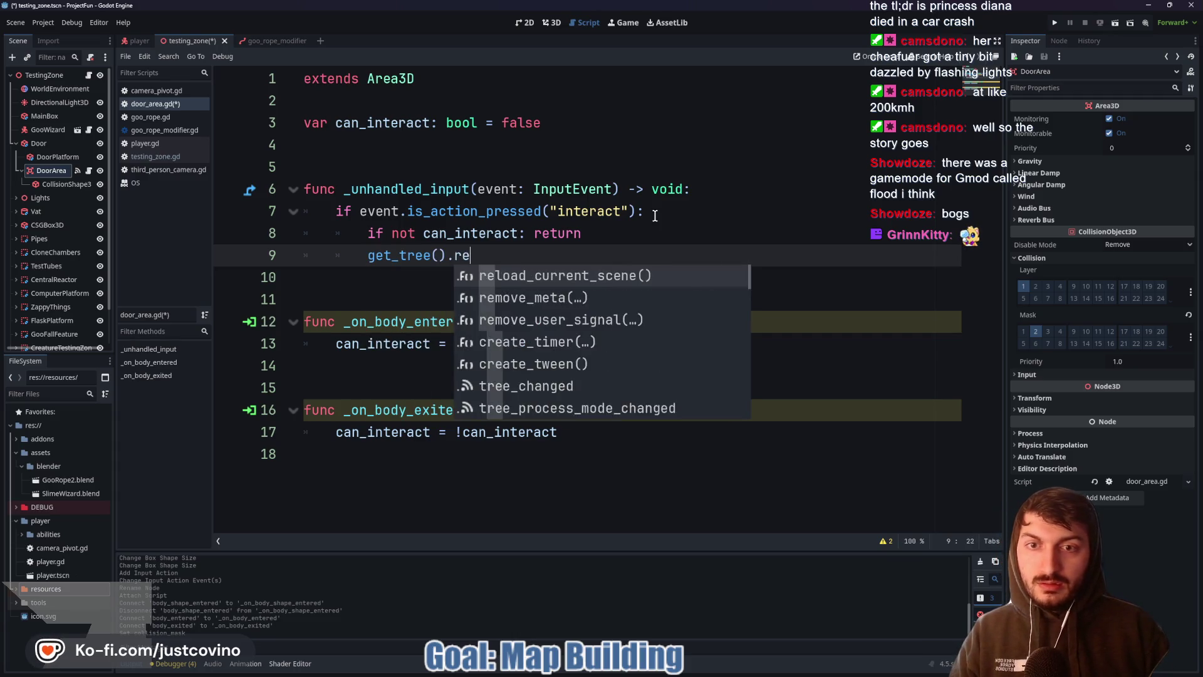
{"action": "key", "text": "Return"}
{"action": "key", "text": "ctrl+s"}
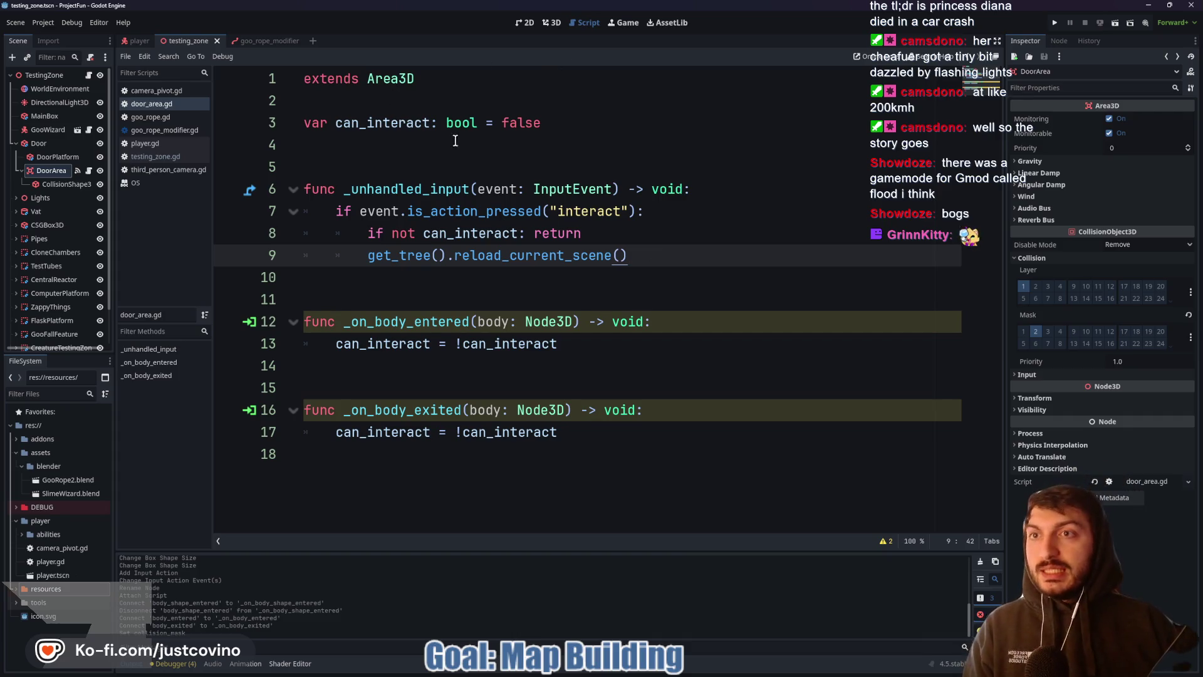
{"action": "key", "text": "F5"}
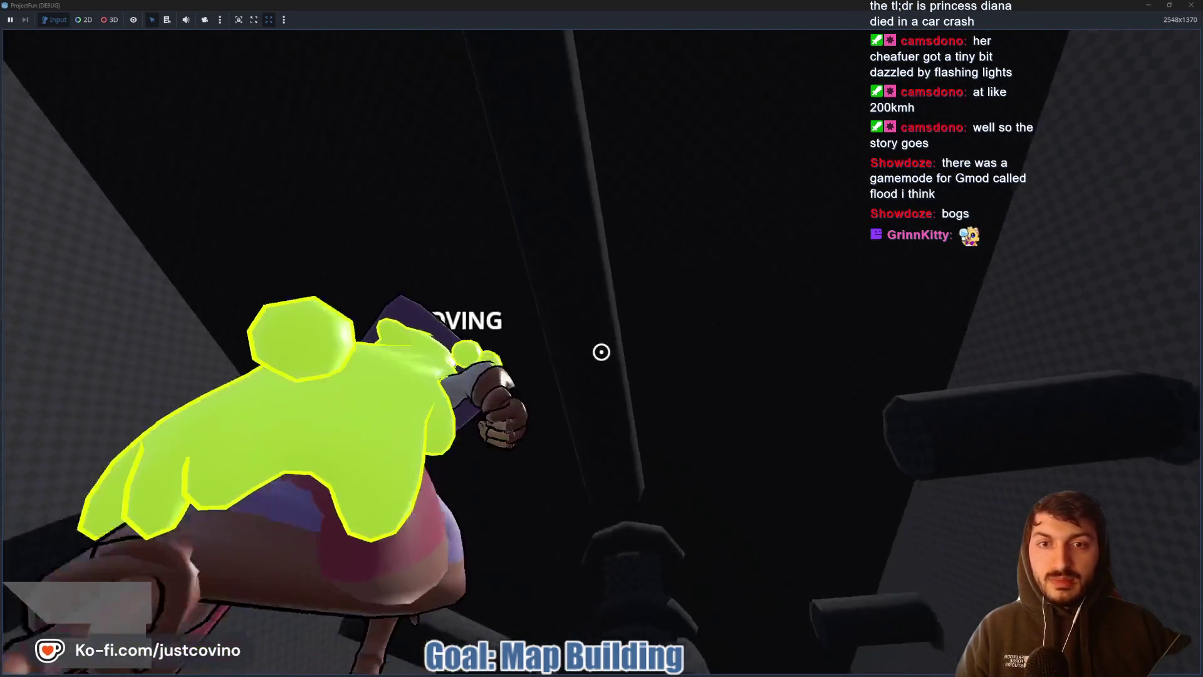
Grapple and swing across the testing zone, latching onto the orange door pillar
{"action": "left_click", "coordinate": [601, 352]}
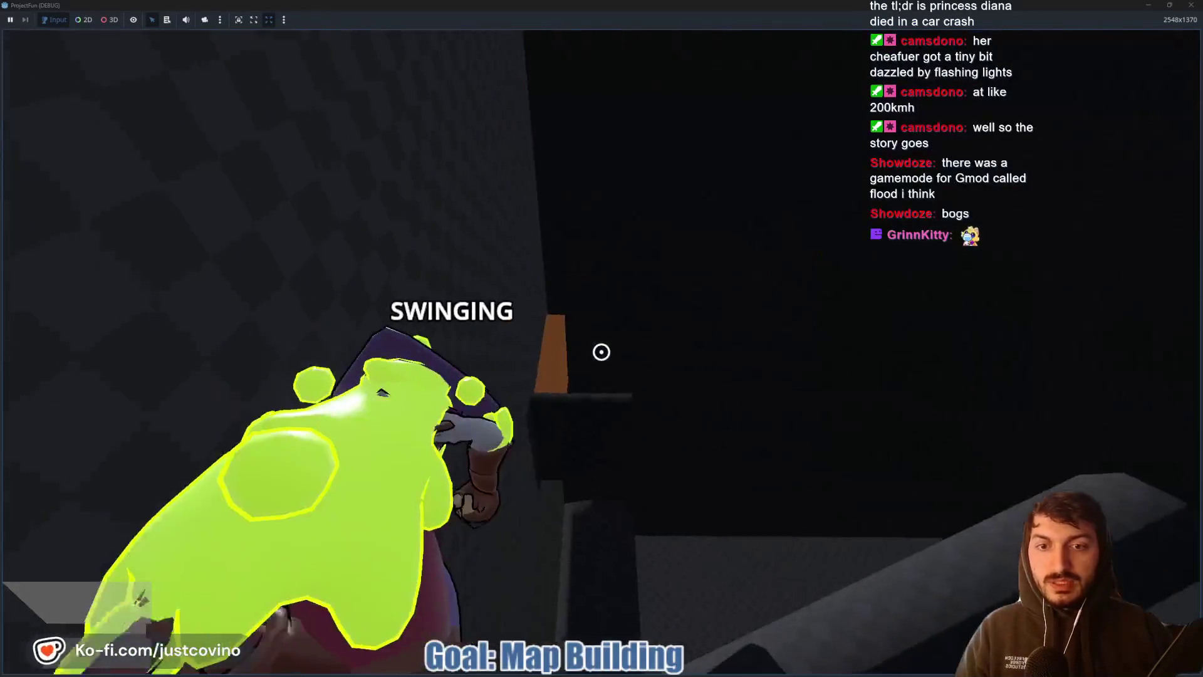
{"action": "left_click", "coordinate": [602, 352]}
{"action": "left_click", "coordinate": [602, 352]}
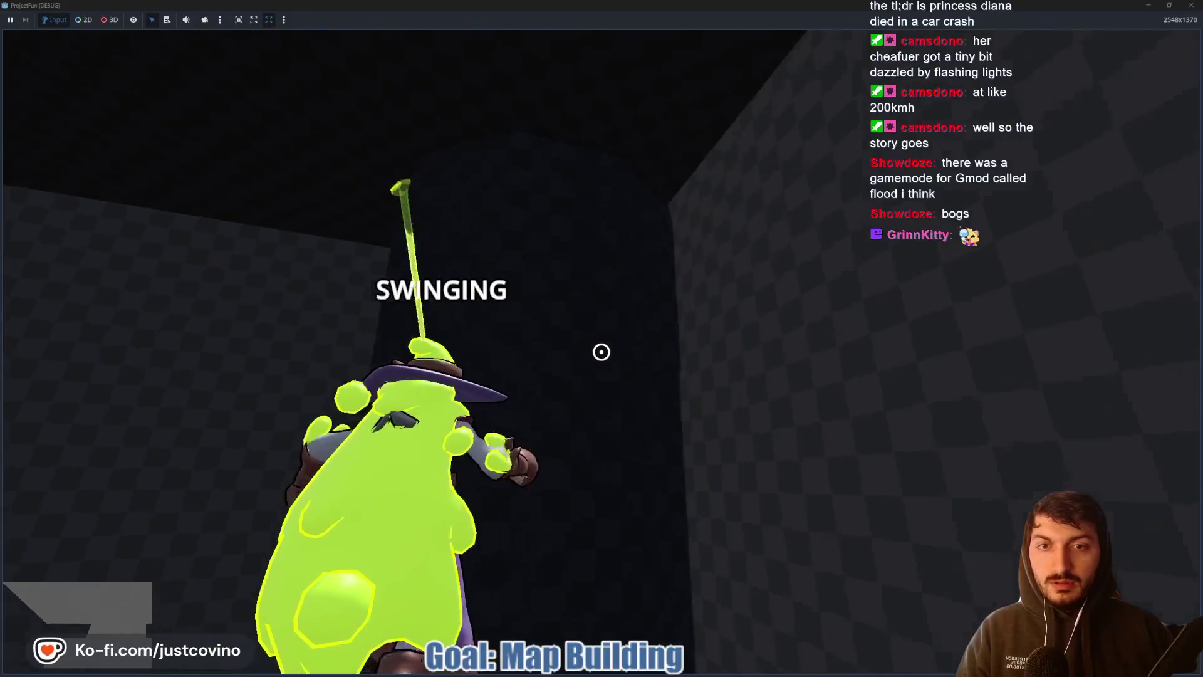
{"action": "left_click", "coordinate": [601, 352]}
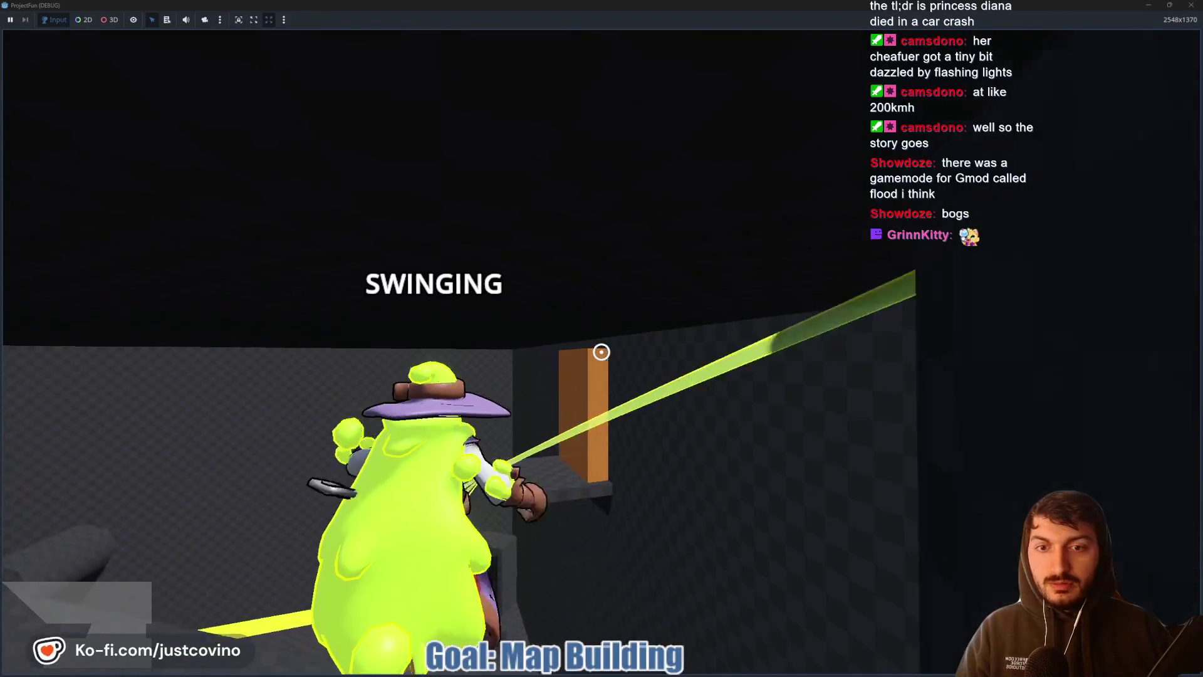
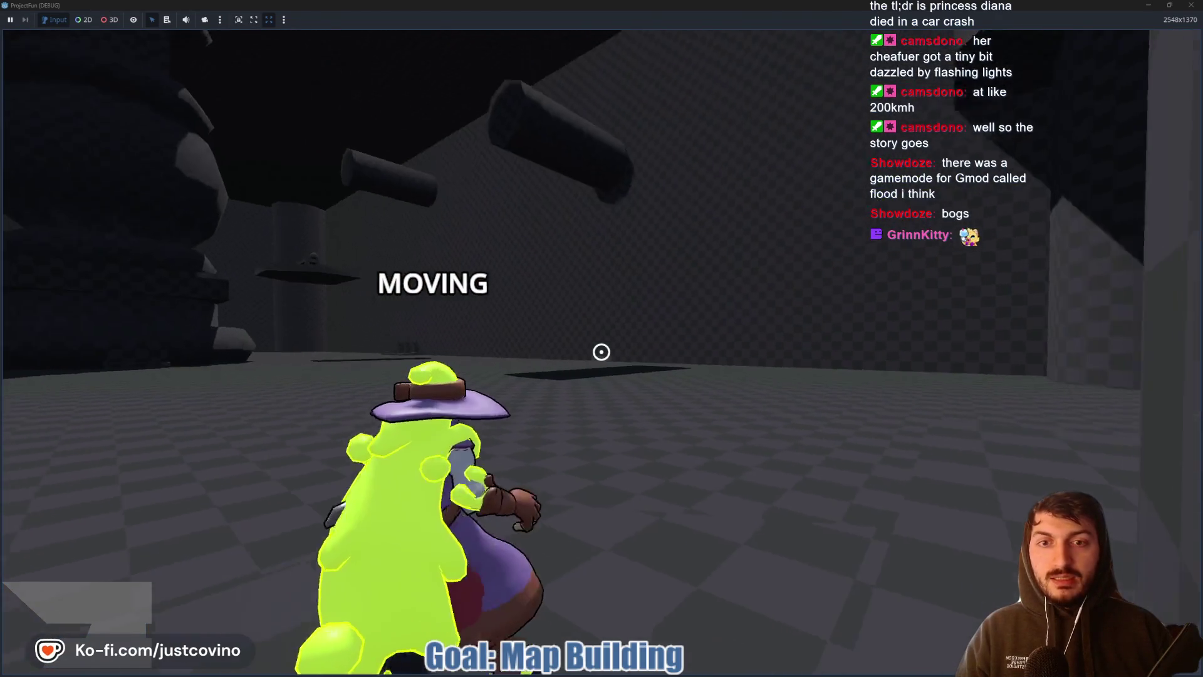
Stop the game, add 'if body is not Player: return' to both door_area.gd body handlers, and save
{"action": "key", "text": "F8"}
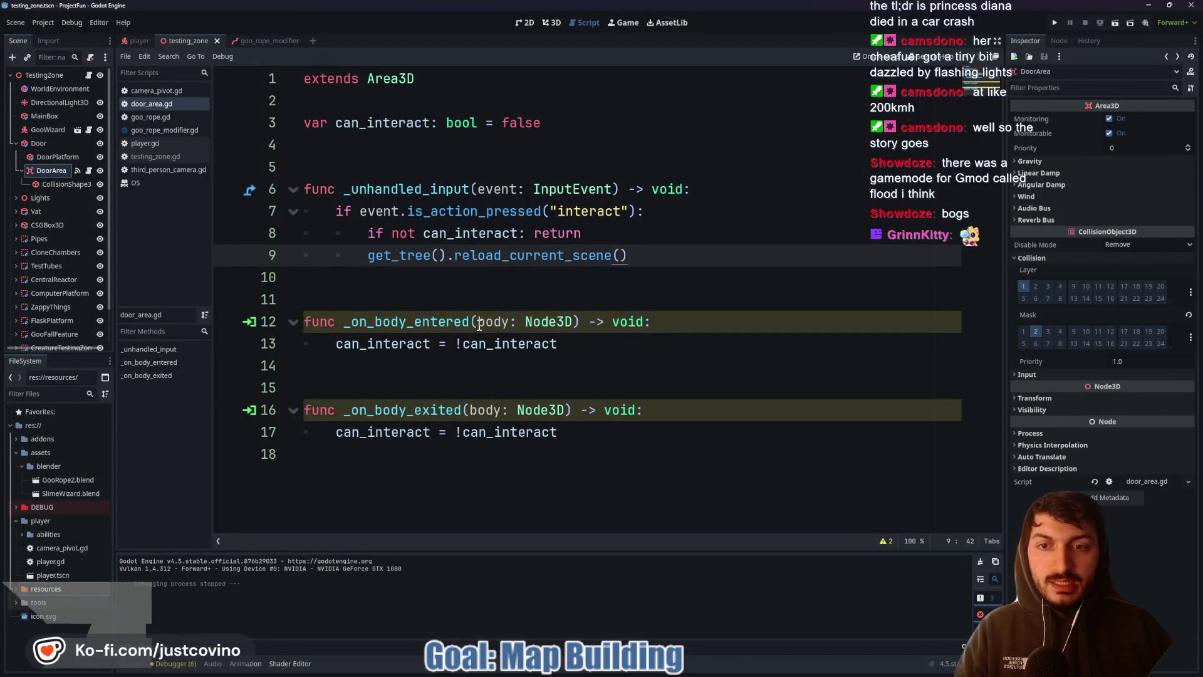
{"action": "left_click", "coordinate": [705, 327]}
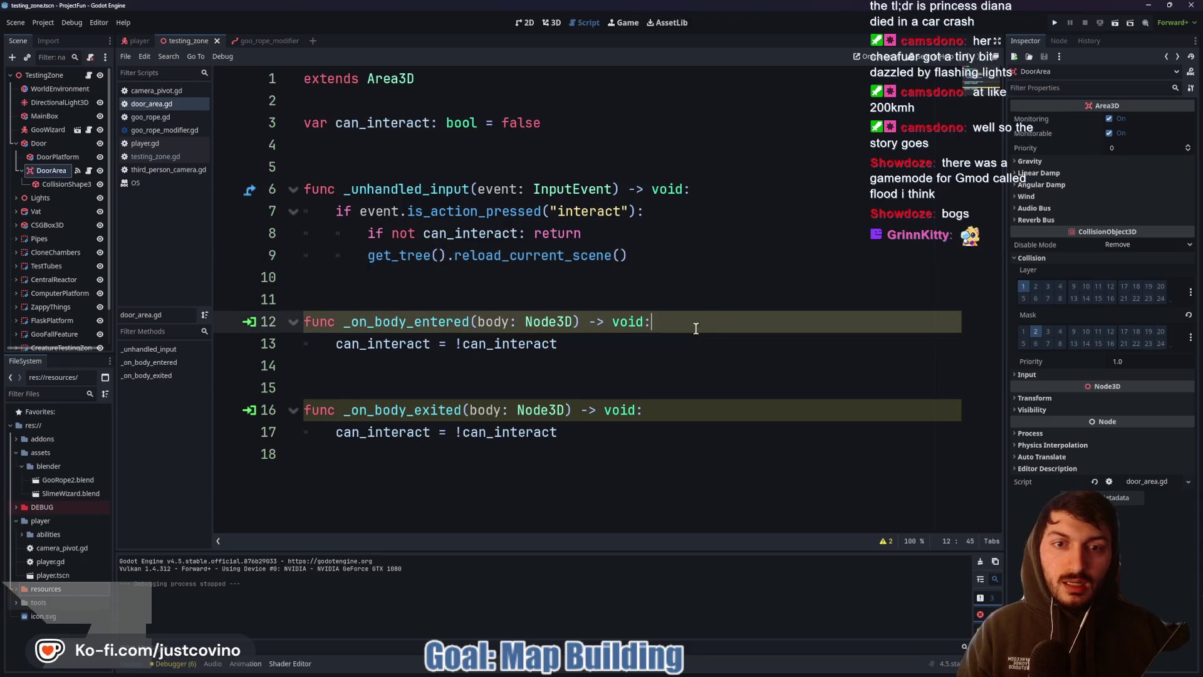
{"action": "left_click", "coordinate": [666, 416], "text": "alt"}
{"action": "key", "text": "Return"}
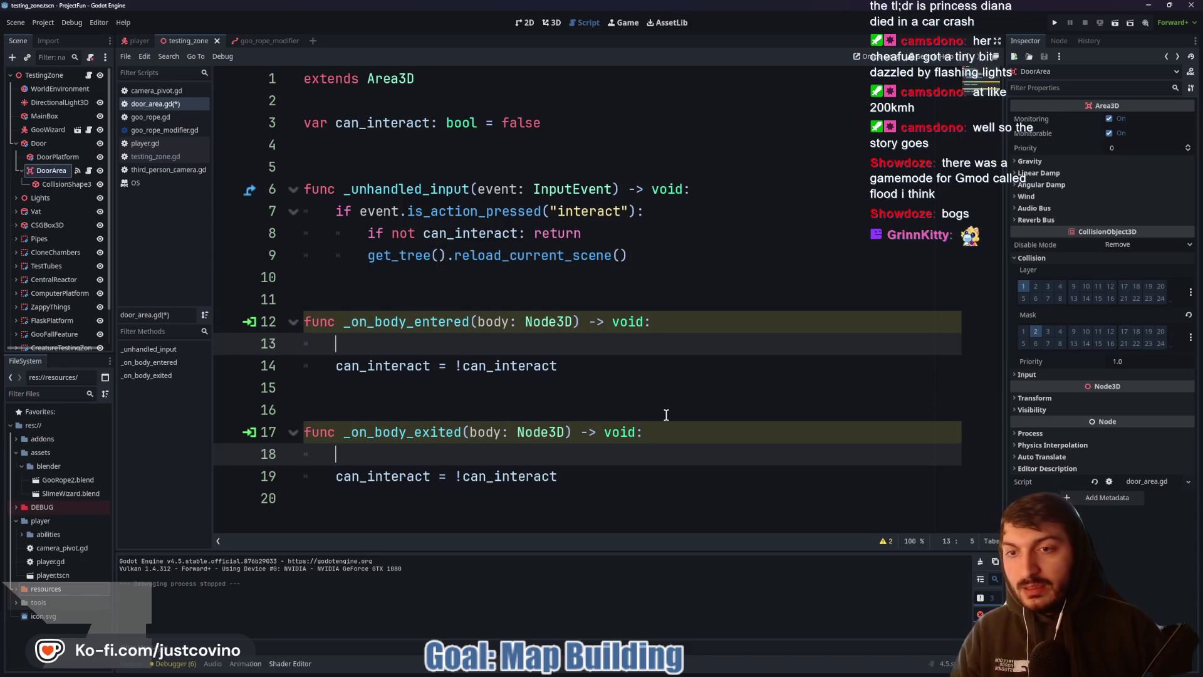
{"action": "type", "text": "if body is not Pla"}
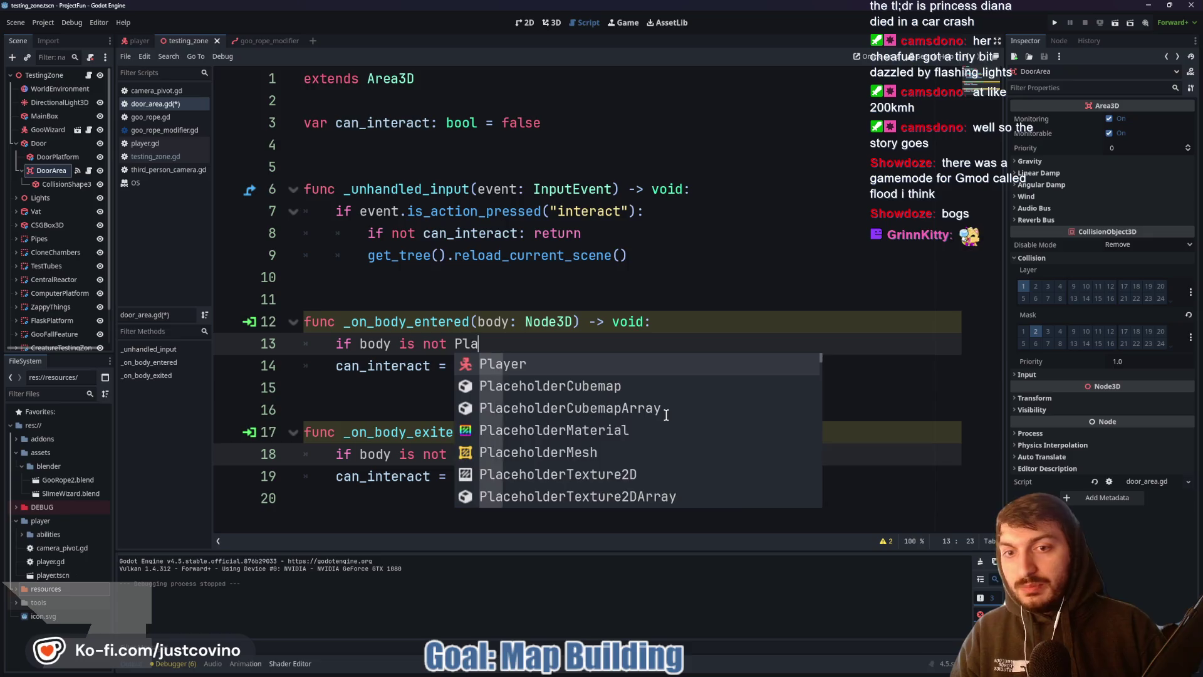
{"action": "type", "text": "yer: return"}
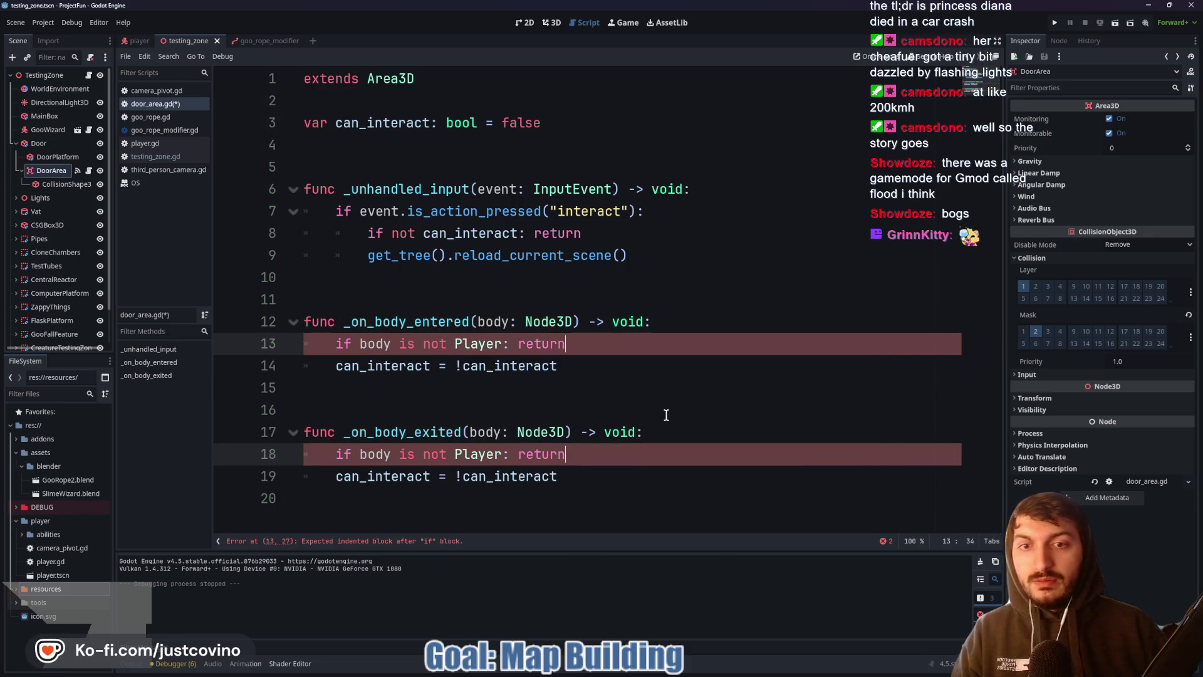
{"action": "key", "text": "ctrl+s"}
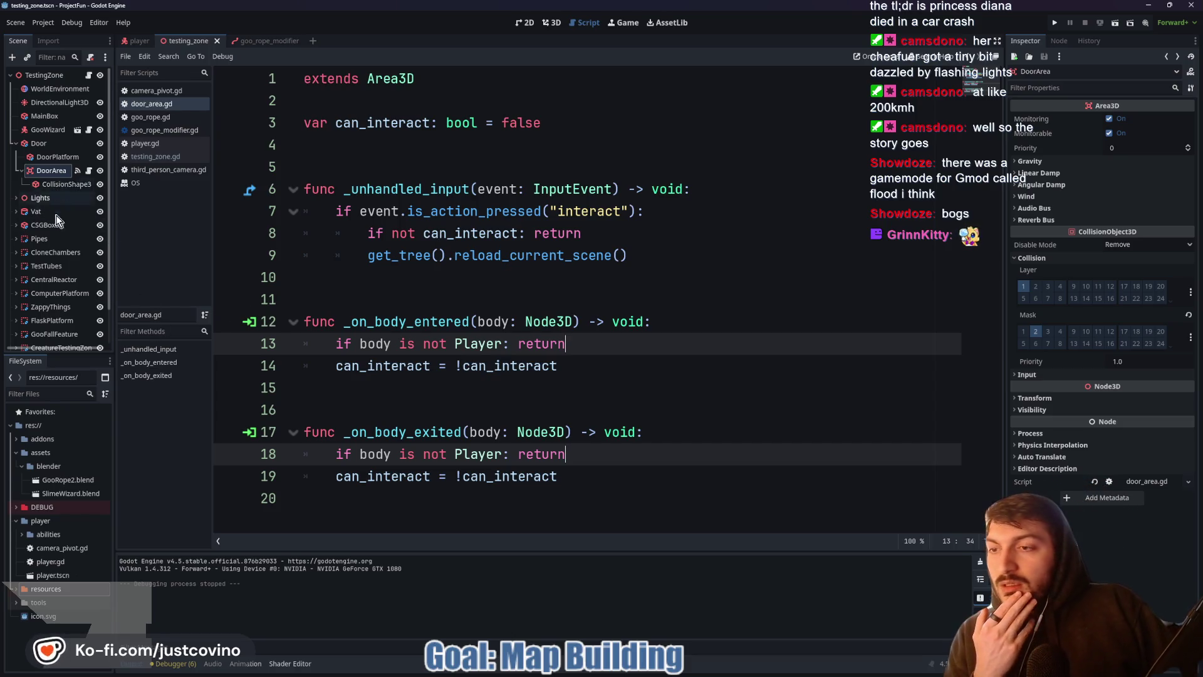
{"action": "scroll", "coordinate": [56, 216], "scroll_direction": "down", "scroll_amount": 2}
Replace GooFill's goo shader material with a new StandardMaterial3D
{"action": "left_click", "coordinate": [50, 322]}
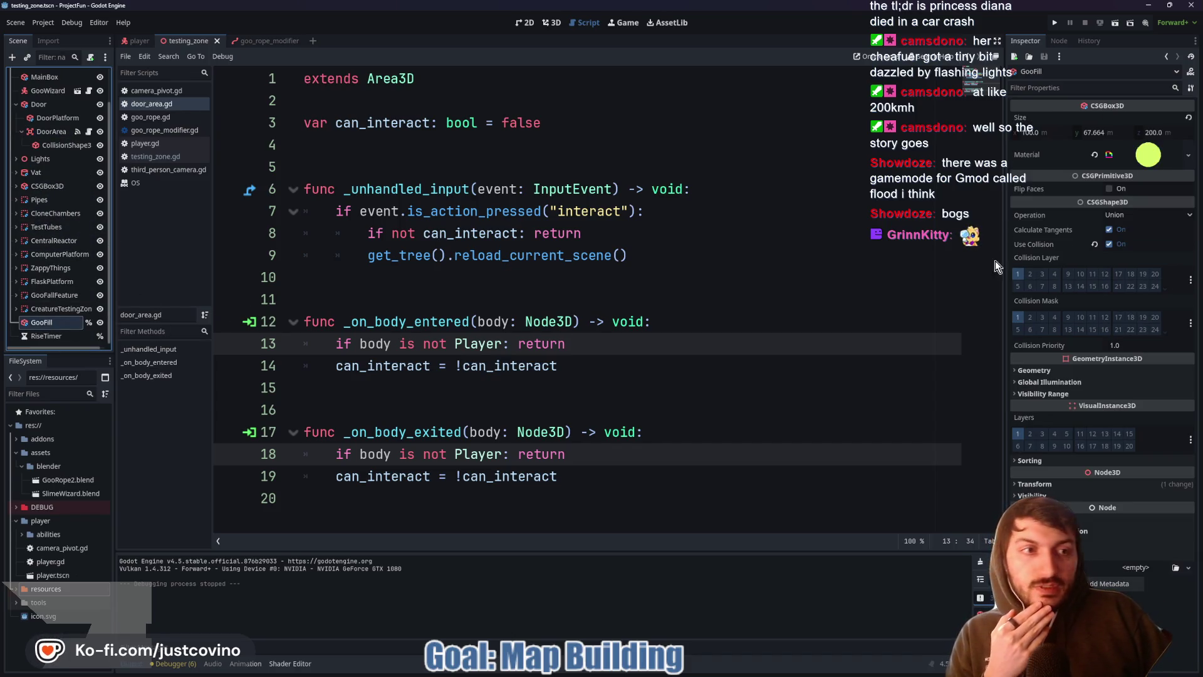
{"action": "left_click", "coordinate": [1150, 155]}
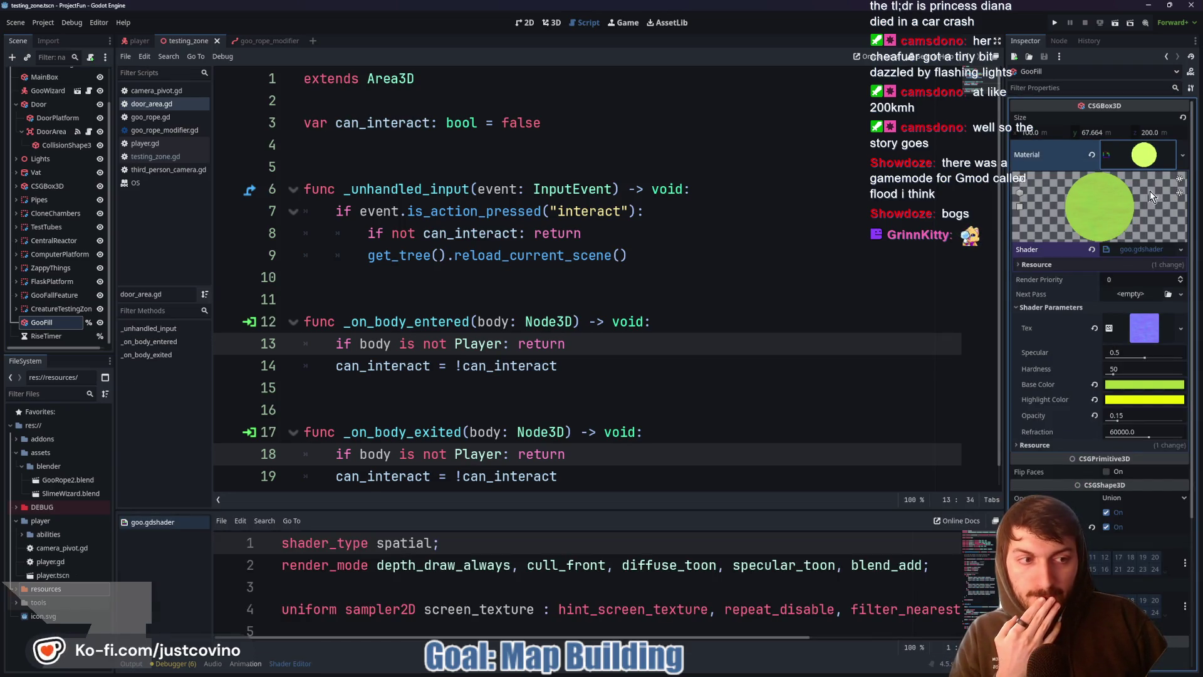
{"action": "left_click", "coordinate": [1091, 156]}
{"action": "left_click", "coordinate": [1140, 150]}
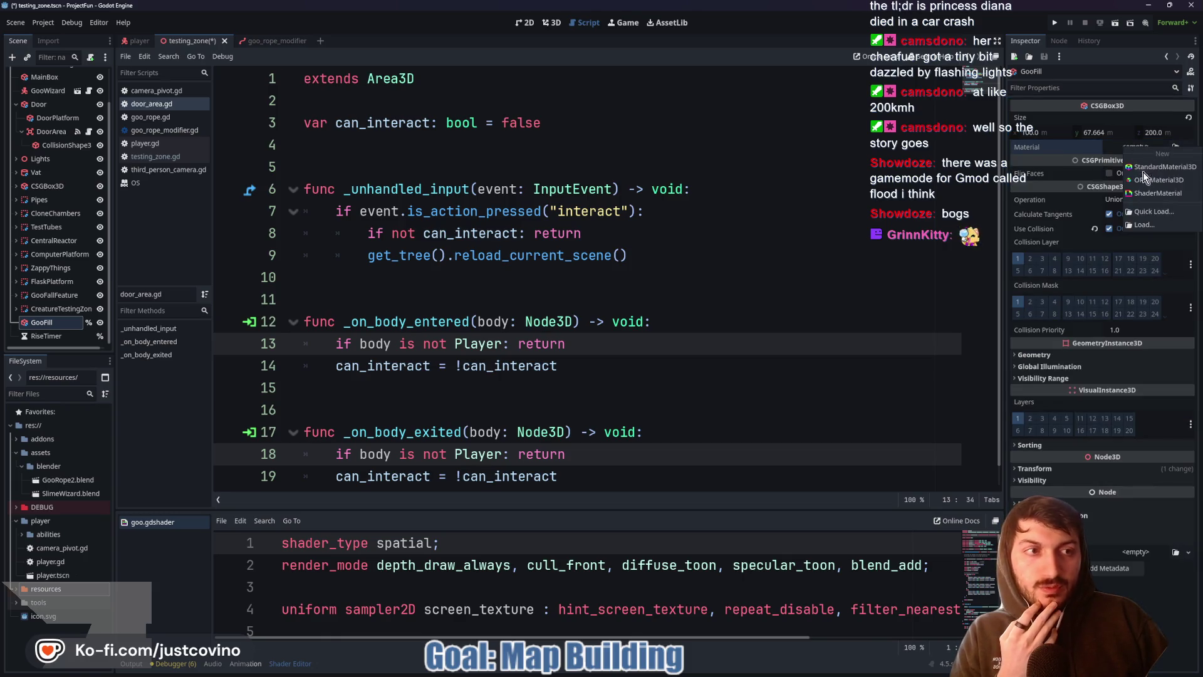
{"action": "left_click", "coordinate": [1145, 167]}
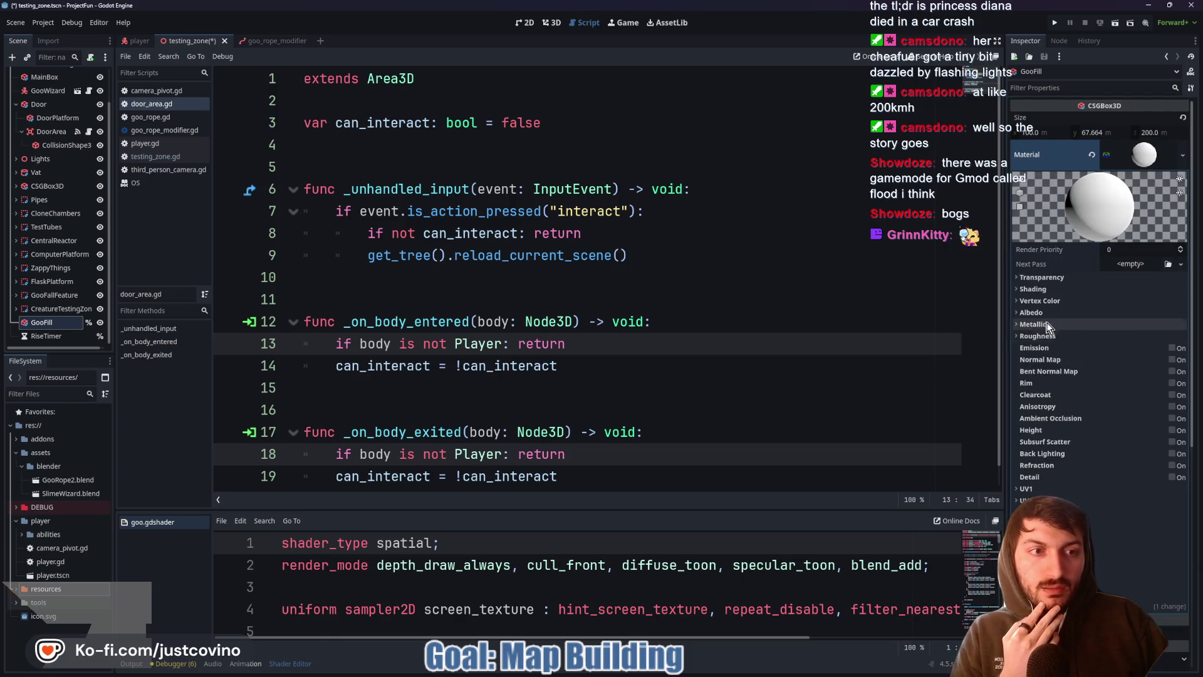
Set the material's albedo colour to bright green 7ae70d and save testing_zone
{"action": "left_click", "coordinate": [1059, 312]}
{"action": "left_click", "coordinate": [1144, 324]}
{"action": "left_click", "coordinate": [1177, 353]}
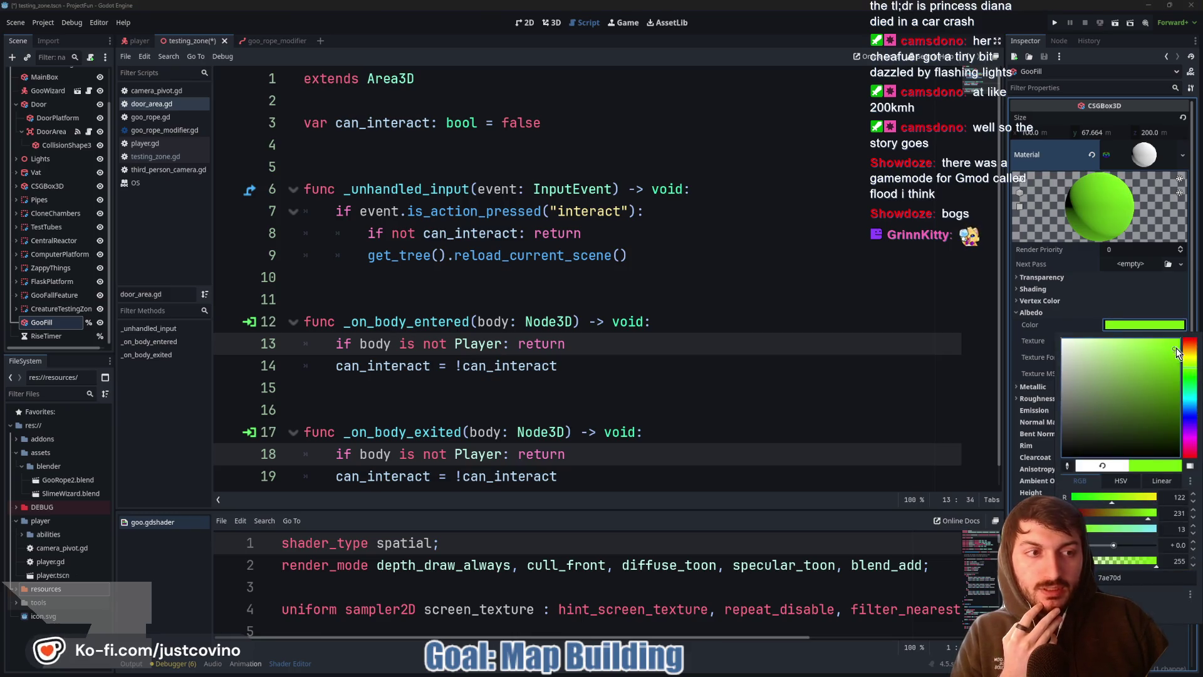
{"action": "left_click", "coordinate": [1140, 322]}
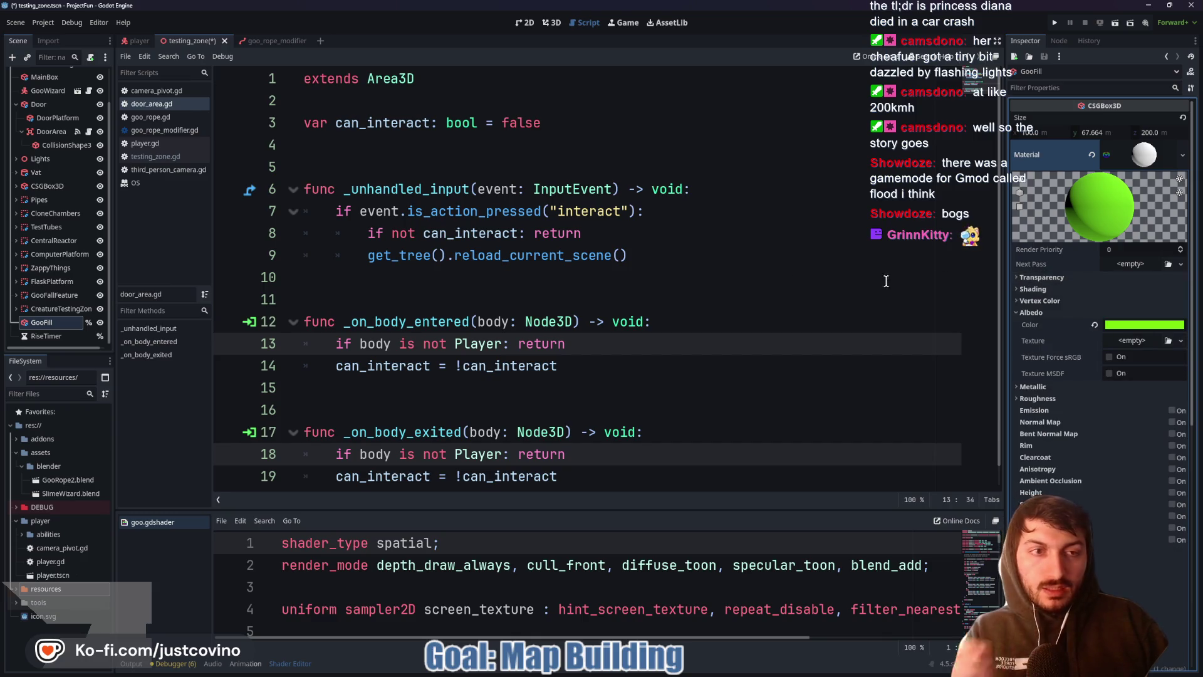
{"action": "key", "text": "ctrl+s"}
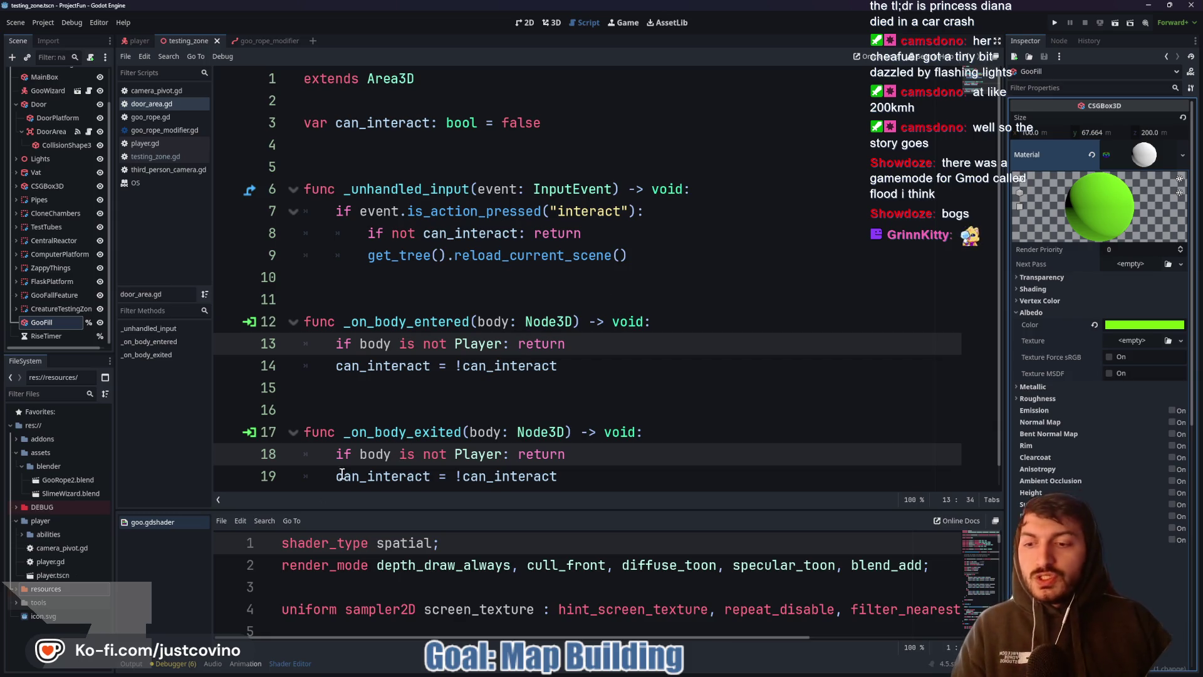
{"action": "left_click", "coordinate": [552, 23]}
Fly the 3D view around the testing zone room to inspect the green GooFill box and pillar
{"action": "key", "text": "w"}
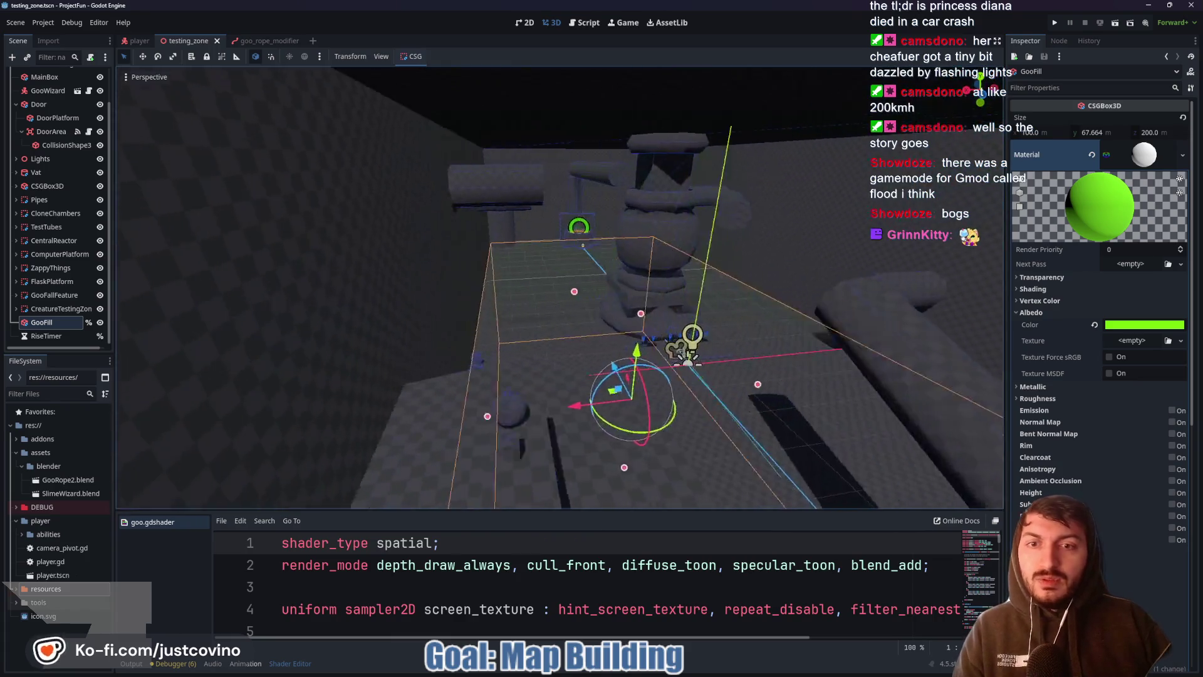
{"action": "key", "text": "s"}
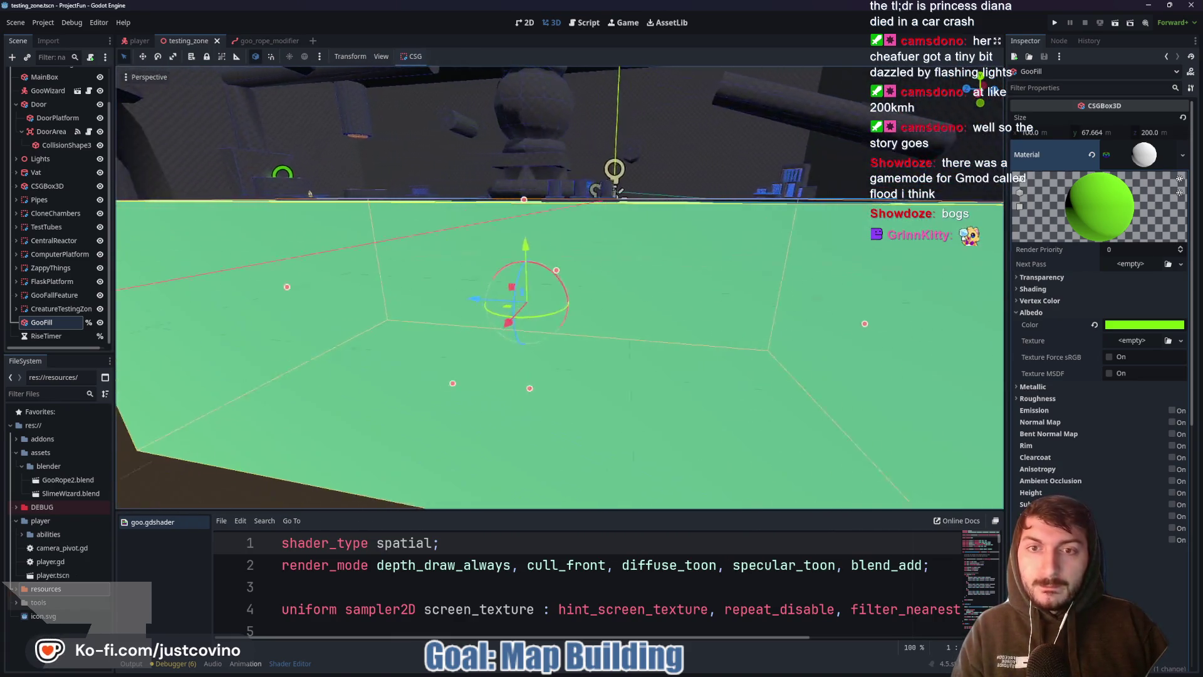
{"action": "key", "text": "a"}
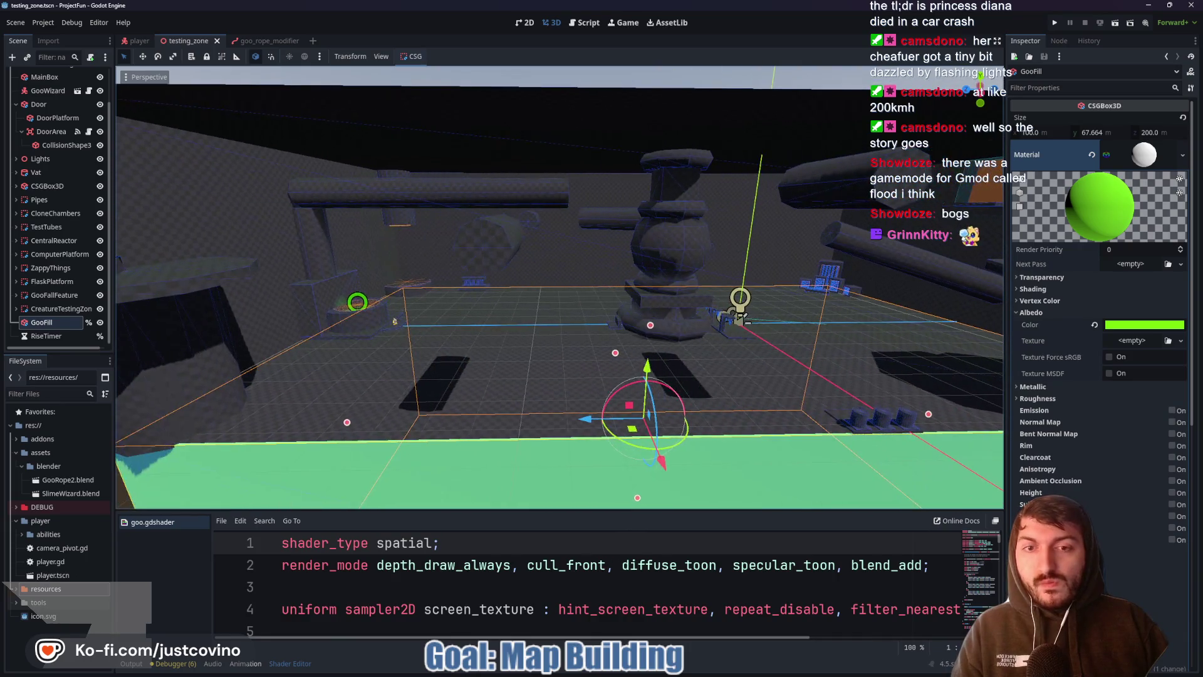
{"action": "key", "text": "d"}
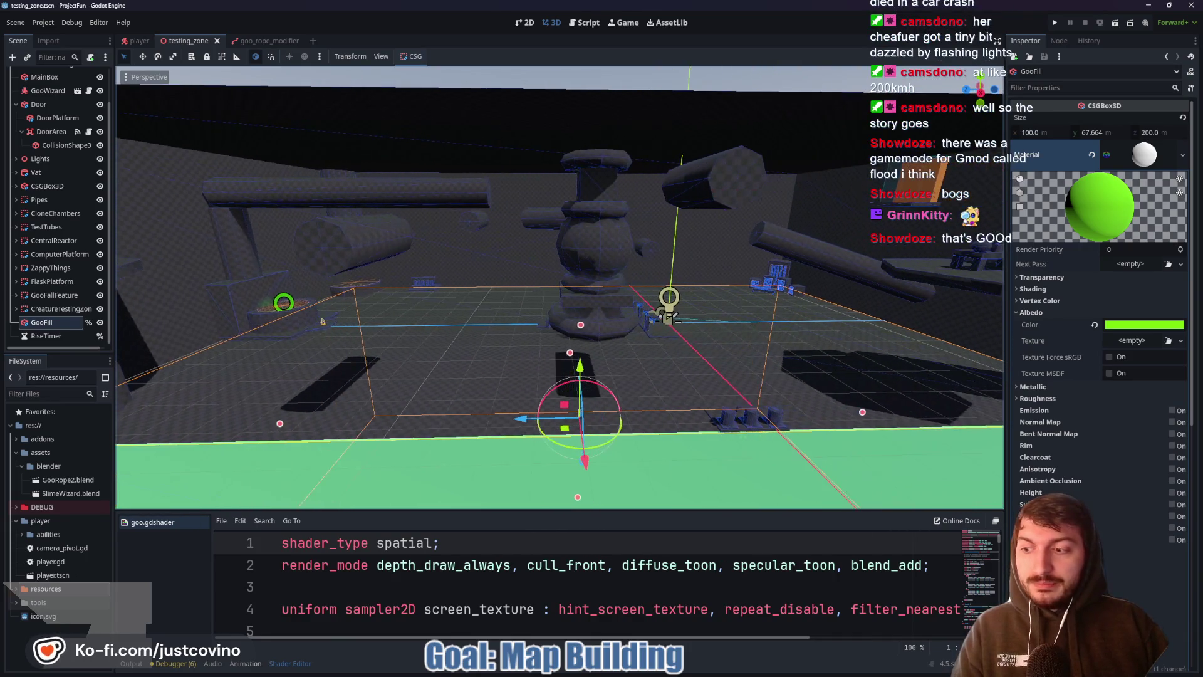
{"action": "key", "text": "w"}
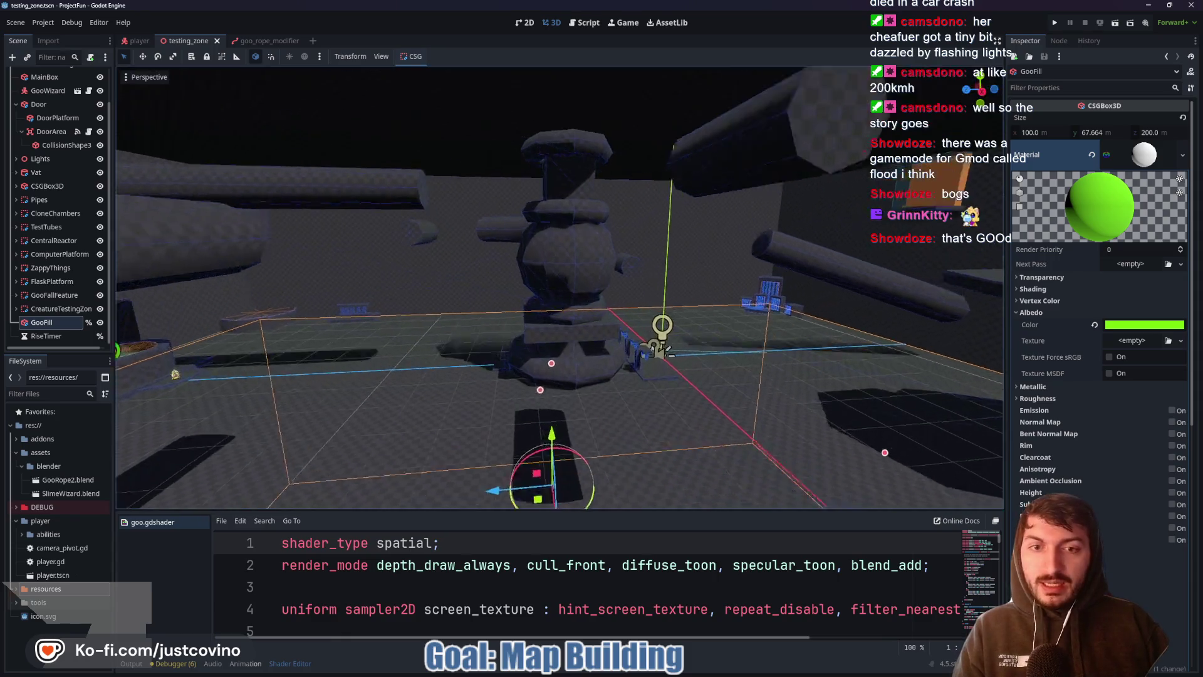
{"action": "key", "text": "w"}
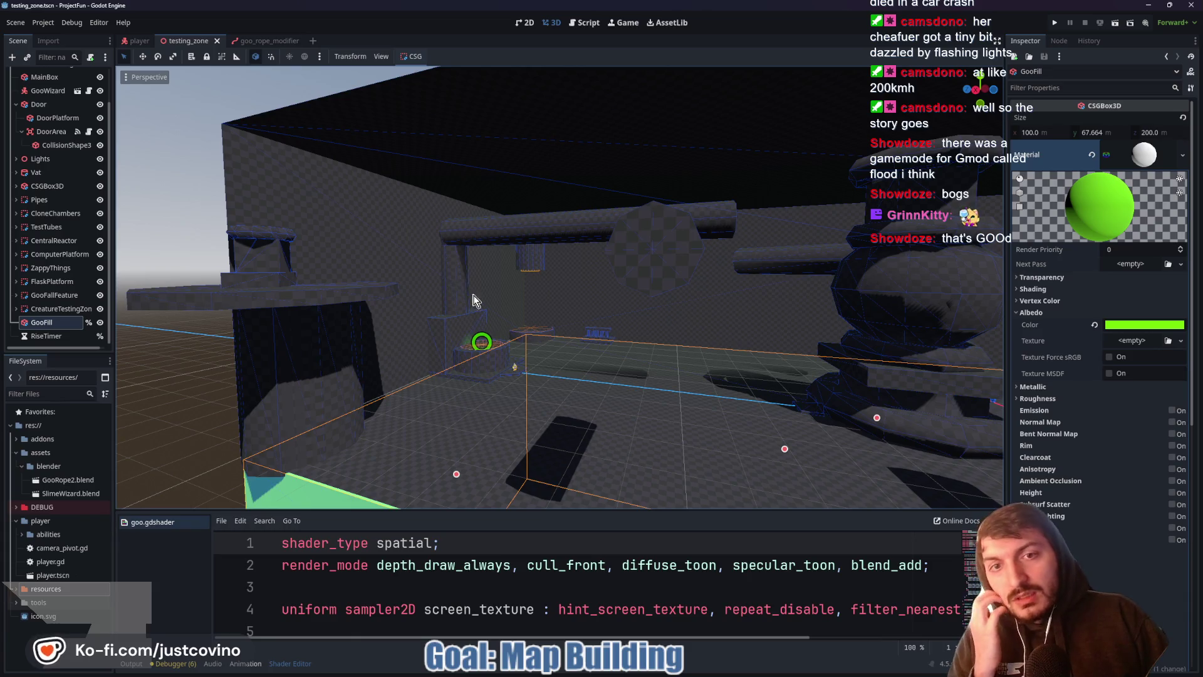
{"action": "key", "text": "s"}
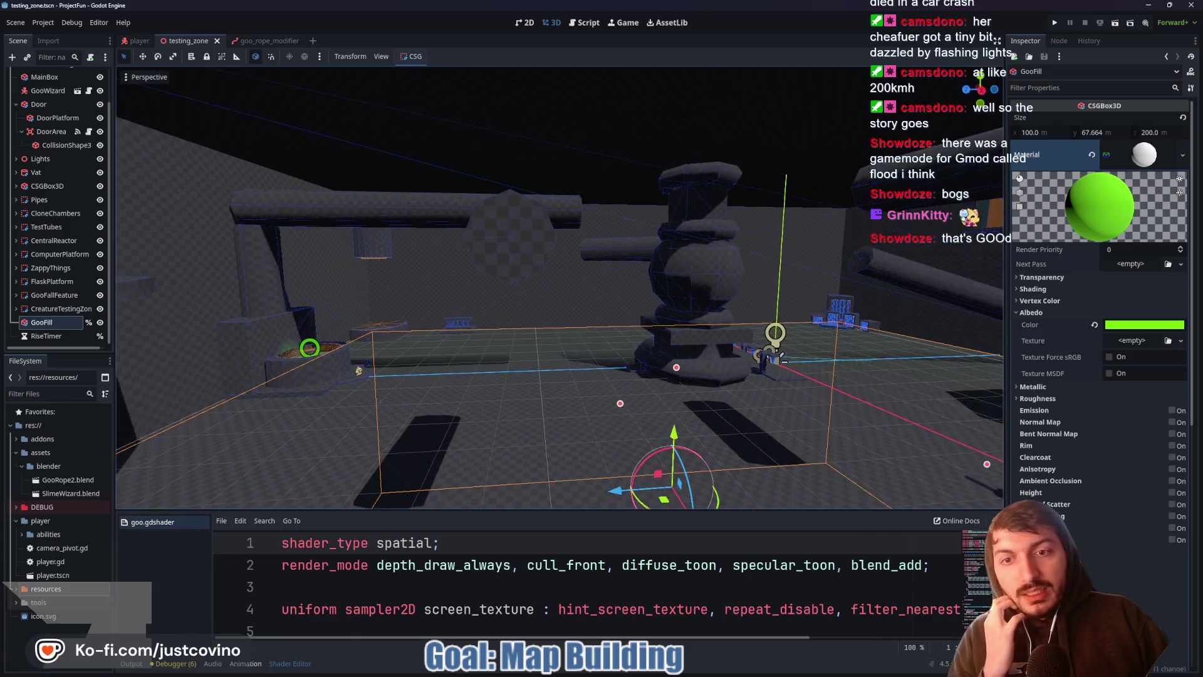
{"action": "key", "text": "d"}
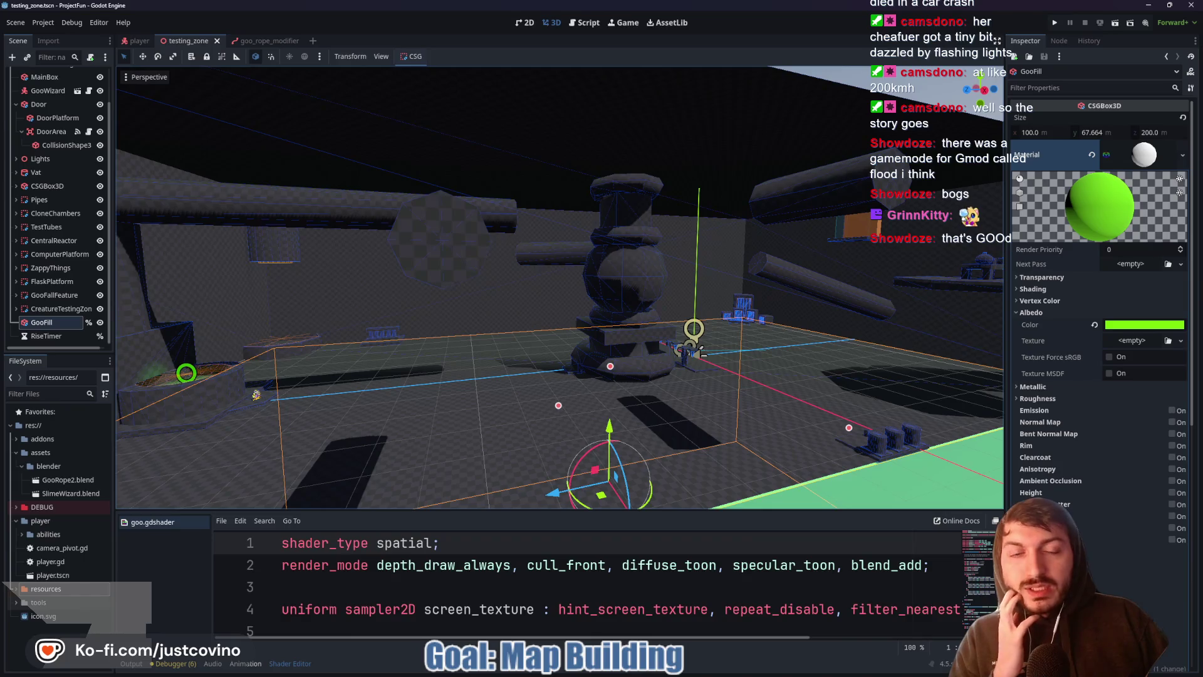
{"action": "key", "text": "a"}
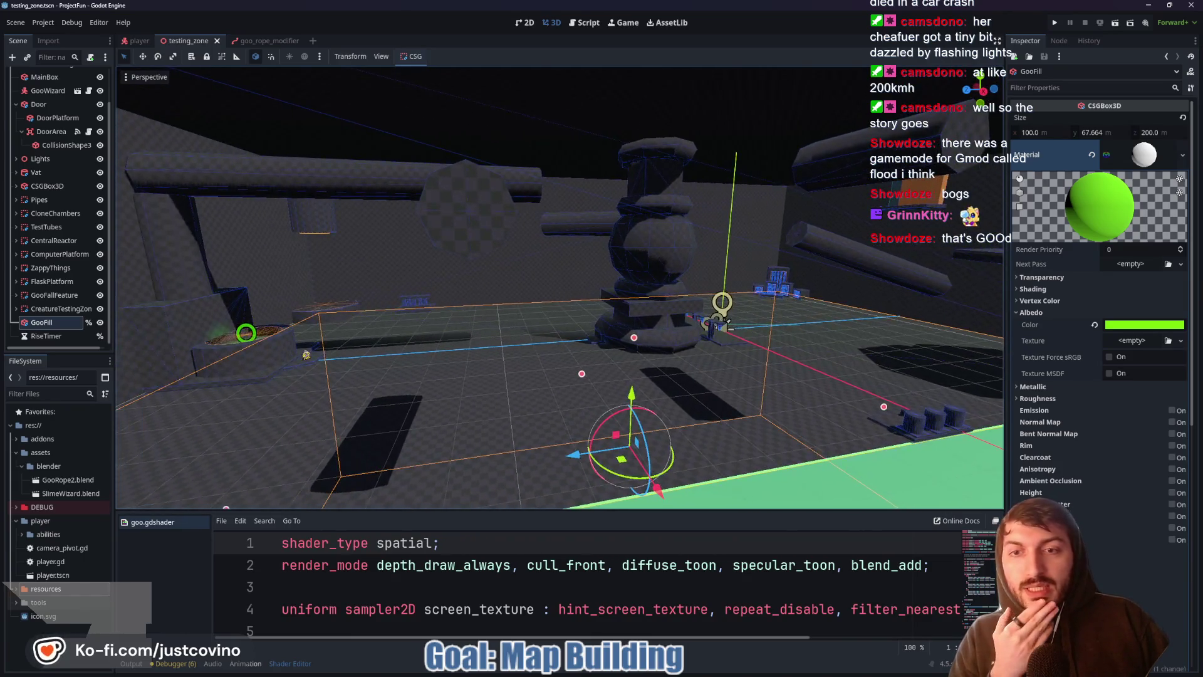
{"action": "key", "text": "d"}
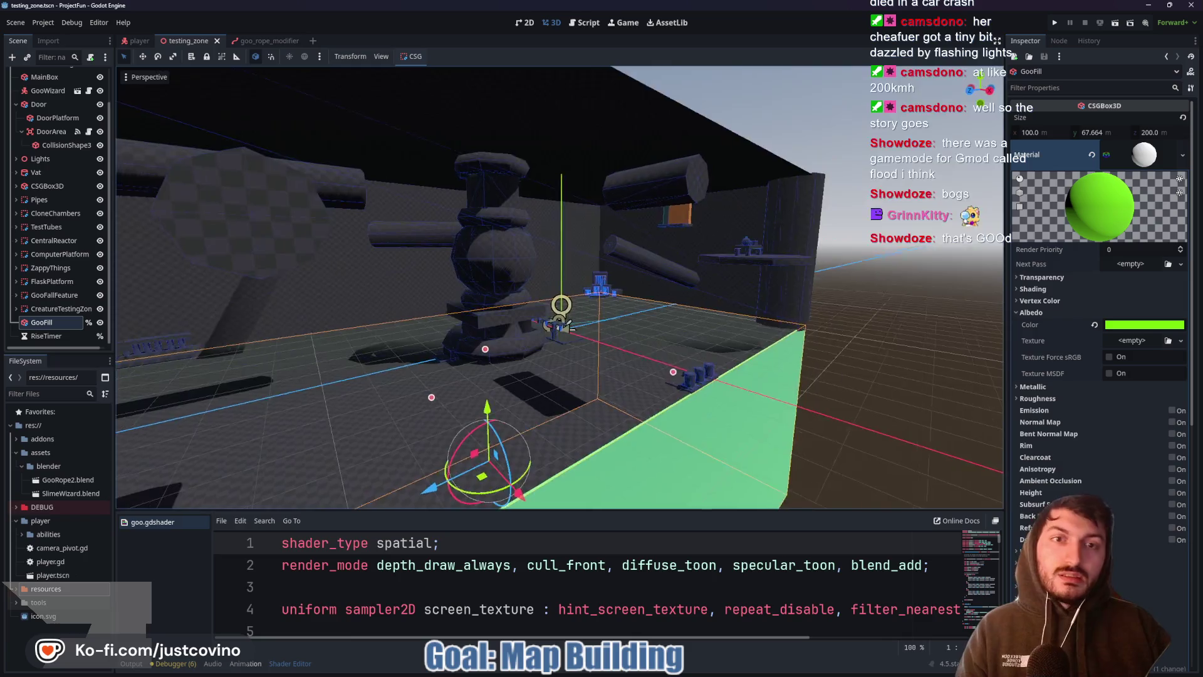
{"action": "left_click", "coordinate": [16, 199]}
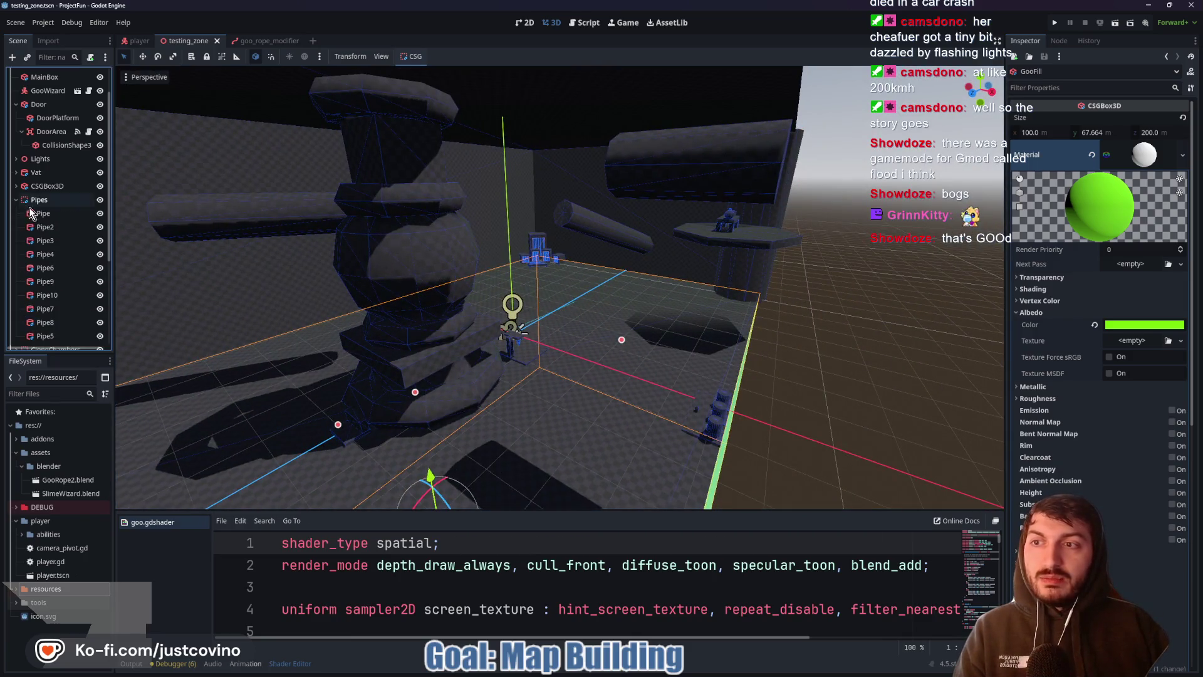
Inspect Pipe3, Pipe4, Pipe9, Pipe7 and Pipe8 in the 3D view
{"action": "left_click", "coordinate": [44, 240]}
{"action": "key", "text": "w"}
{"action": "key", "text": "s"}
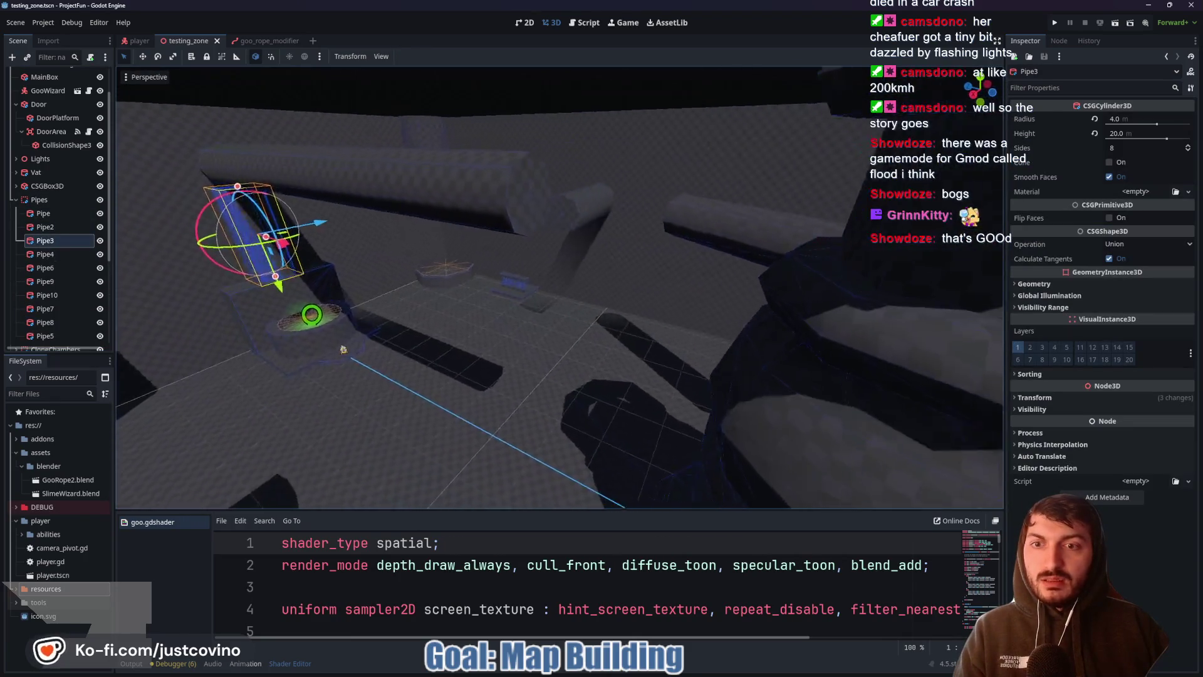
{"action": "left_click", "coordinate": [45, 254]}
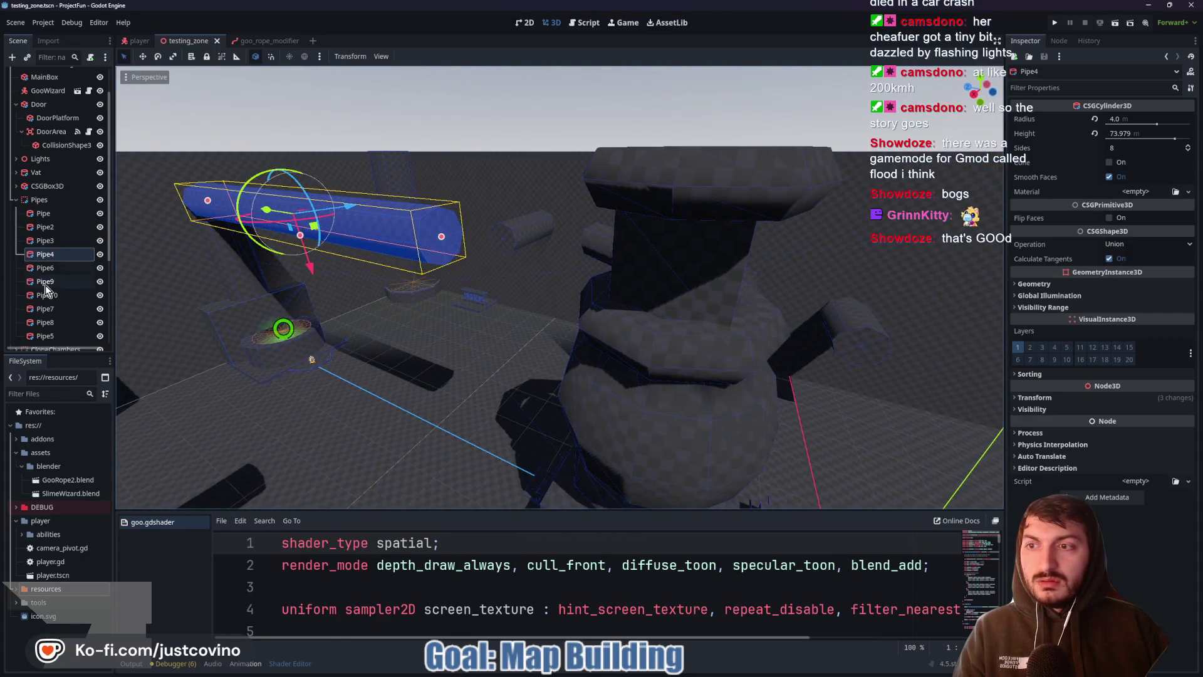
{"action": "left_click", "coordinate": [46, 281]}
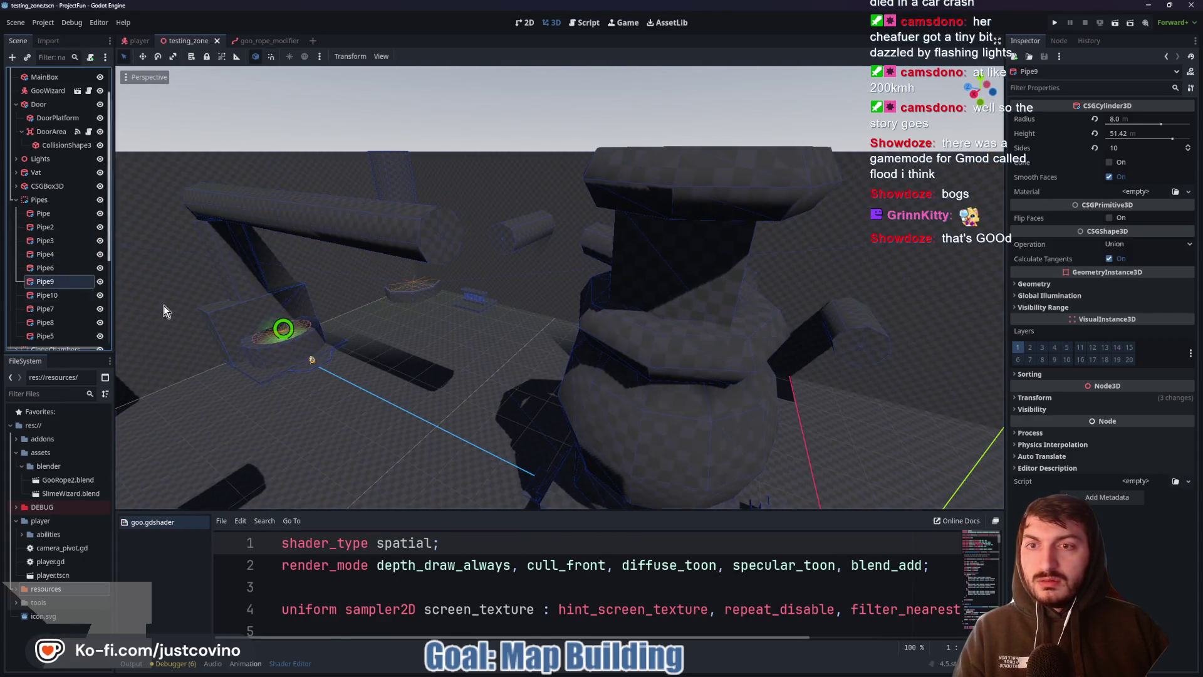
{"action": "key", "text": "f"}
{"action": "key", "text": "w"}
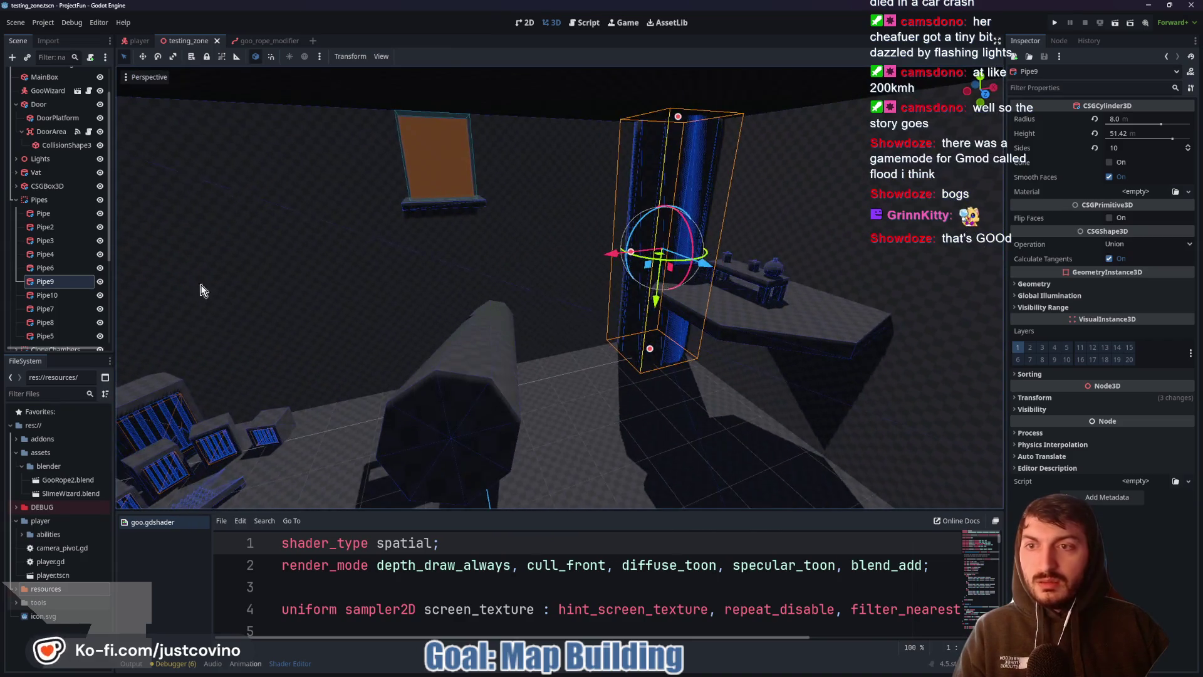
{"action": "left_click", "coordinate": [45, 308]}
{"action": "key", "text": "f"}
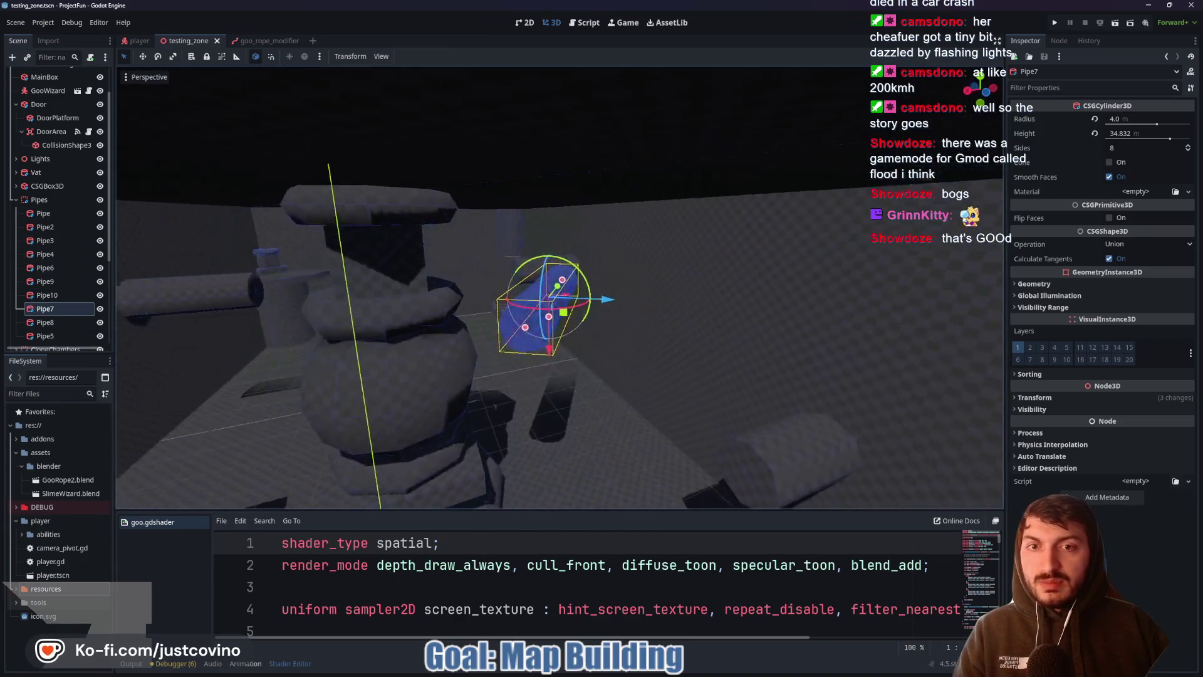
{"action": "key", "text": "s"}
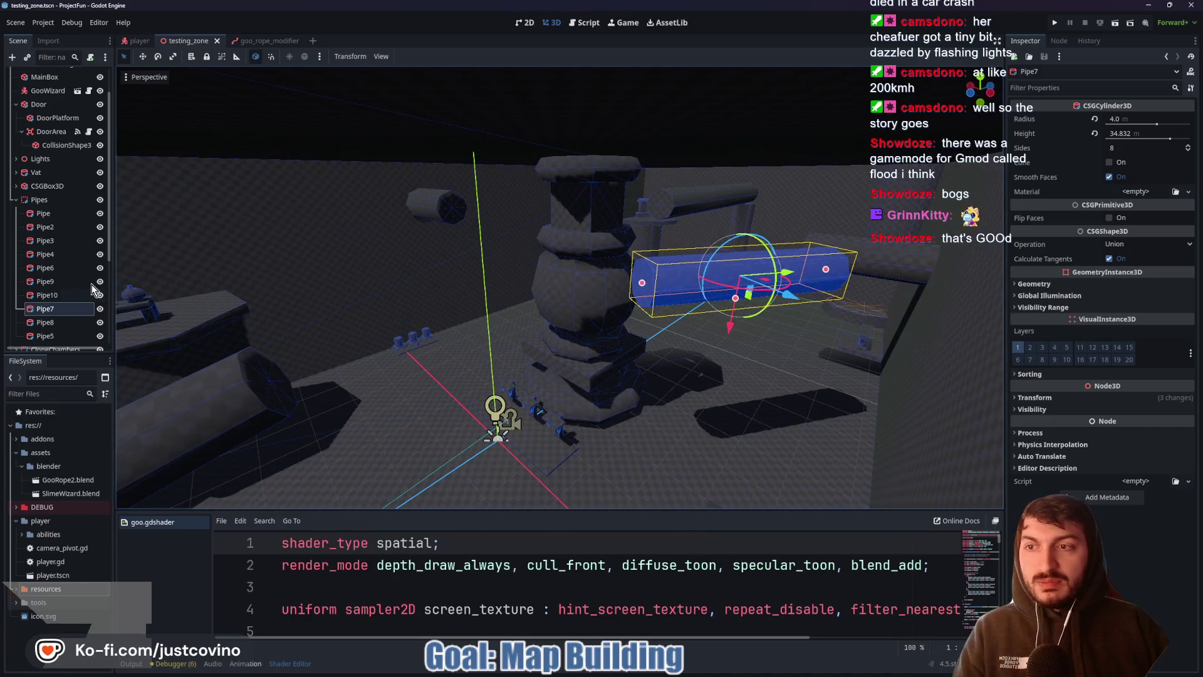
{"action": "left_click", "coordinate": [50, 323]}
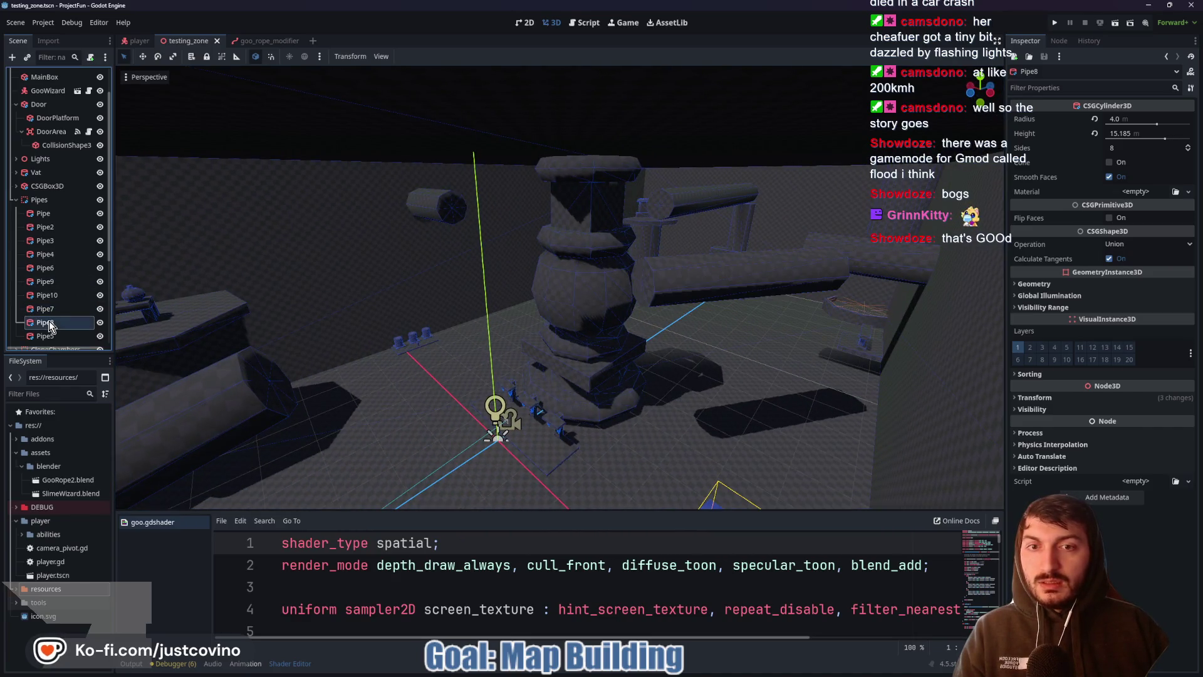
Duplicate Pipe6 into Pipe11 and move it above the orange doorway
{"action": "left_click", "coordinate": [45, 282]}
{"action": "left_click", "coordinate": [45, 268]}
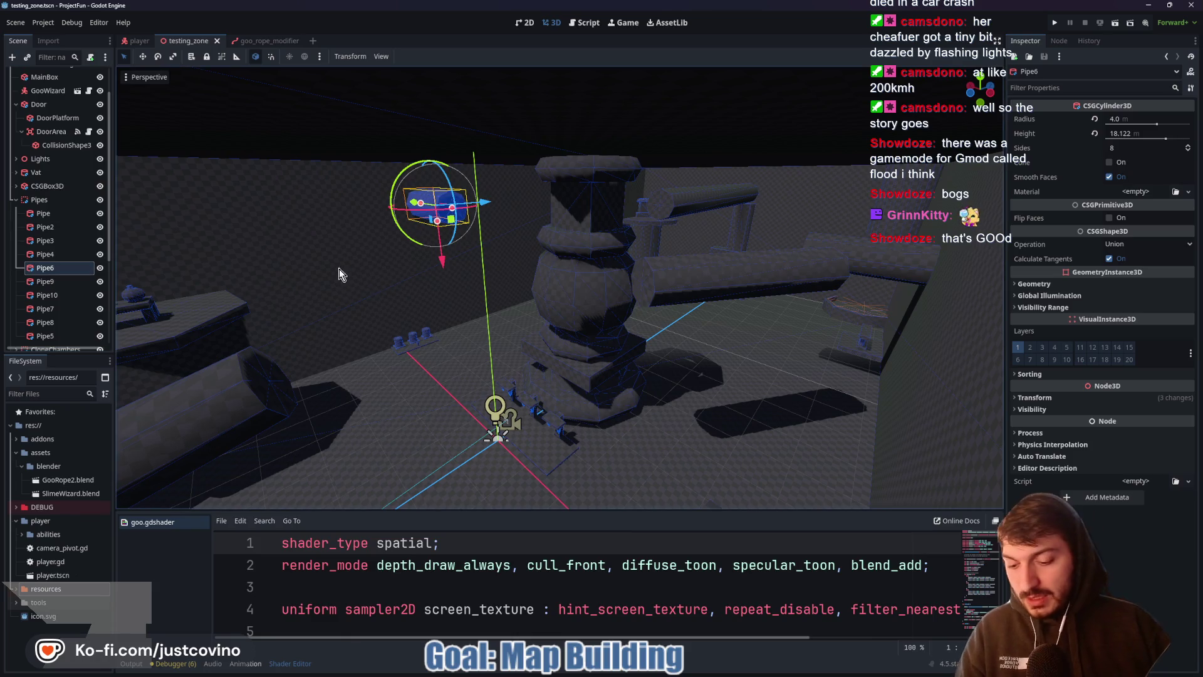
{"action": "key", "text": "ctrl+d"}
{"action": "mouse_move", "coordinate": [440, 271]}
{"action": "left_mouse_down"}
{"action": "mouse_move", "coordinate": [454, 316]}
{"action": "mouse_move", "coordinate": [299, 326]}
{"action": "mouse_move", "coordinate": [604, 251]}
{"action": "mouse_move", "coordinate": [539, 273]}
{"action": "left_mouse_up"}
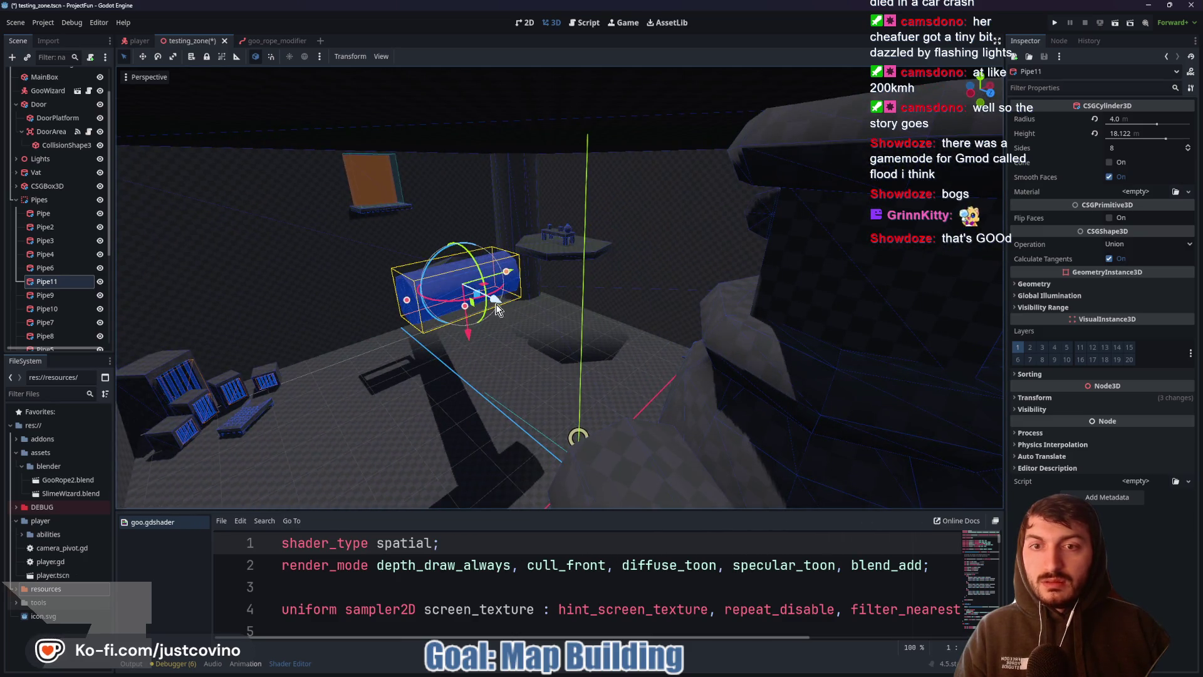
{"action": "mouse_move", "coordinate": [471, 339]}
{"action": "left_mouse_down"}
{"action": "mouse_move", "coordinate": [451, 230]}
{"action": "mouse_move", "coordinate": [530, 244]}
{"action": "left_mouse_up"}
{"action": "left_click_drag", "start_coordinate": [594, 186], "coordinate": [311, 195]}
{"action": "left_click_drag", "start_coordinate": [269, 249], "coordinate": [439, 263]}
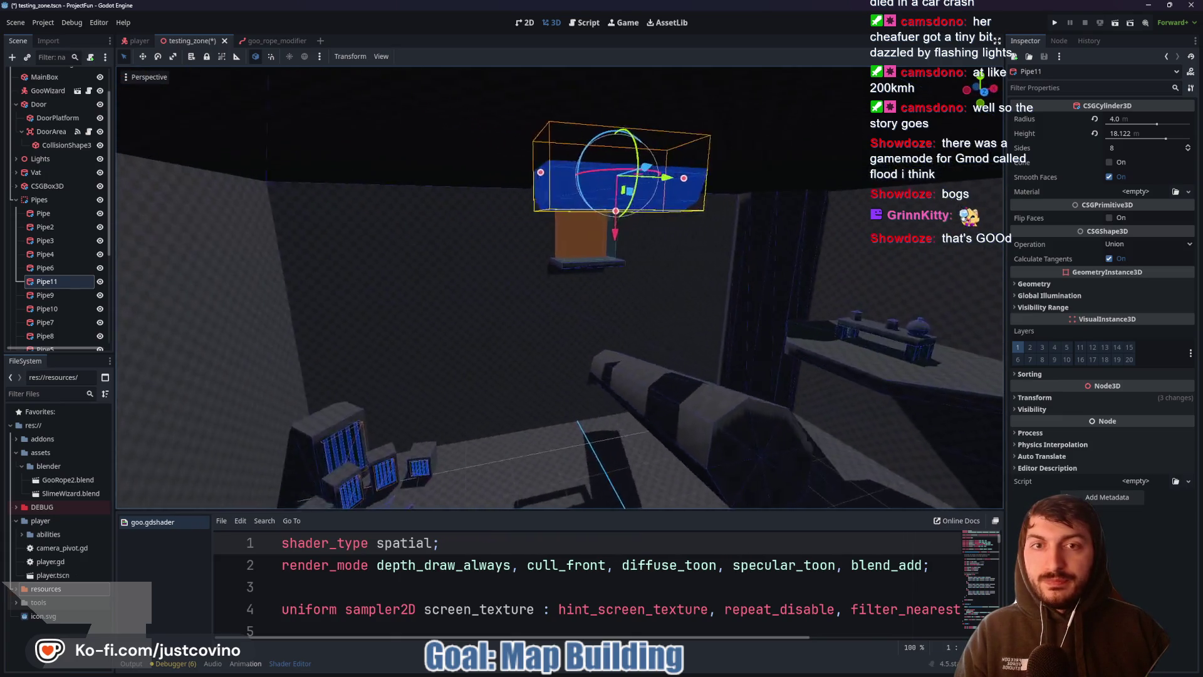
Stretch Pipe11 to 102.283 long and thin its radius to 3.077
{"action": "mouse_move", "coordinate": [642, 181]}
{"action": "left_mouse_down"}
{"action": "mouse_move", "coordinate": [927, 188]}
{"action": "mouse_move", "coordinate": [883, 187]}
{"action": "mouse_move", "coordinate": [899, 188]}
{"action": "left_mouse_up"}
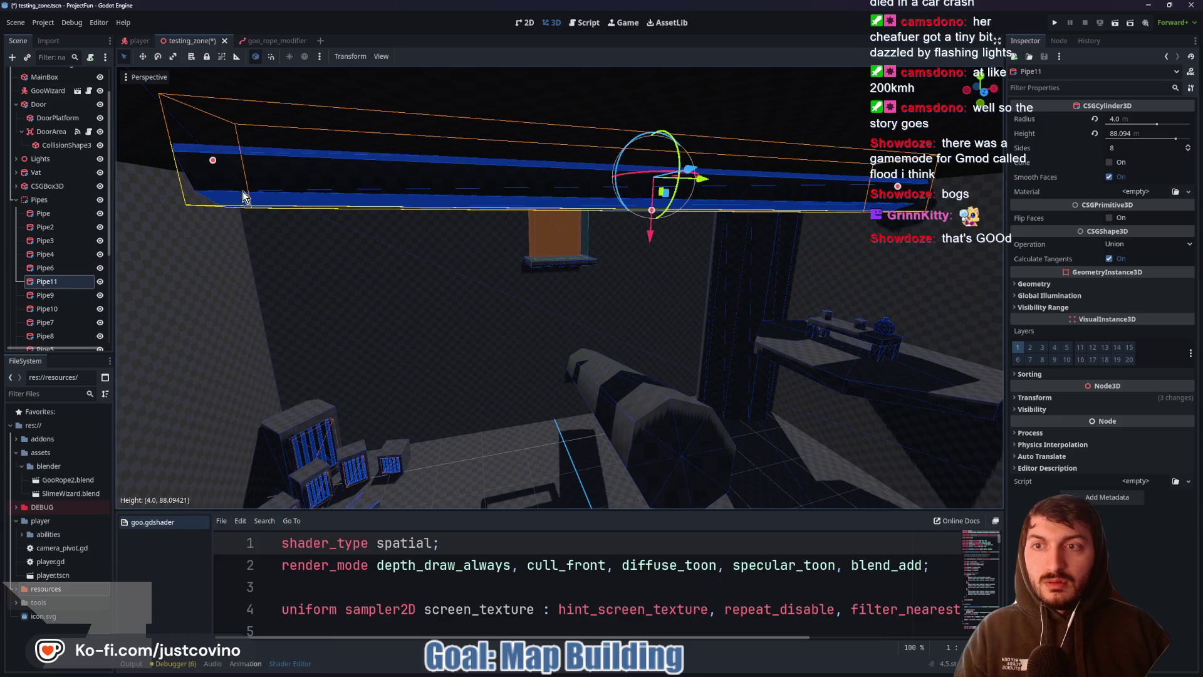
{"action": "mouse_move", "coordinate": [212, 160]}
{"action": "left_mouse_down"}
{"action": "mouse_move", "coordinate": [131, 157]}
{"action": "mouse_move", "coordinate": [414, 192]}
{"action": "mouse_move", "coordinate": [467, 216]}
{"action": "mouse_move", "coordinate": [295, 194]}
{"action": "mouse_move", "coordinate": [725, 121]}
{"action": "mouse_move", "coordinate": [725, 107]}
{"action": "mouse_move", "coordinate": [670, 138]}
{"action": "left_mouse_up"}
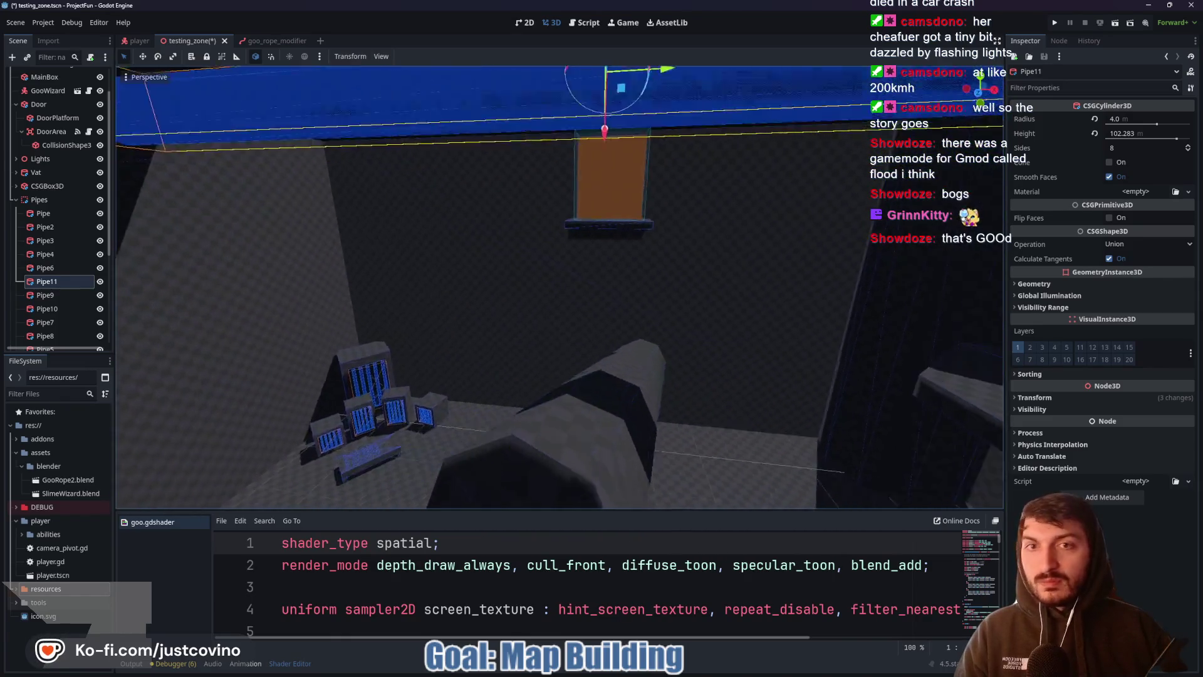
{"action": "left_click_drag", "start_coordinate": [515, 237], "coordinate": [617, 309]}
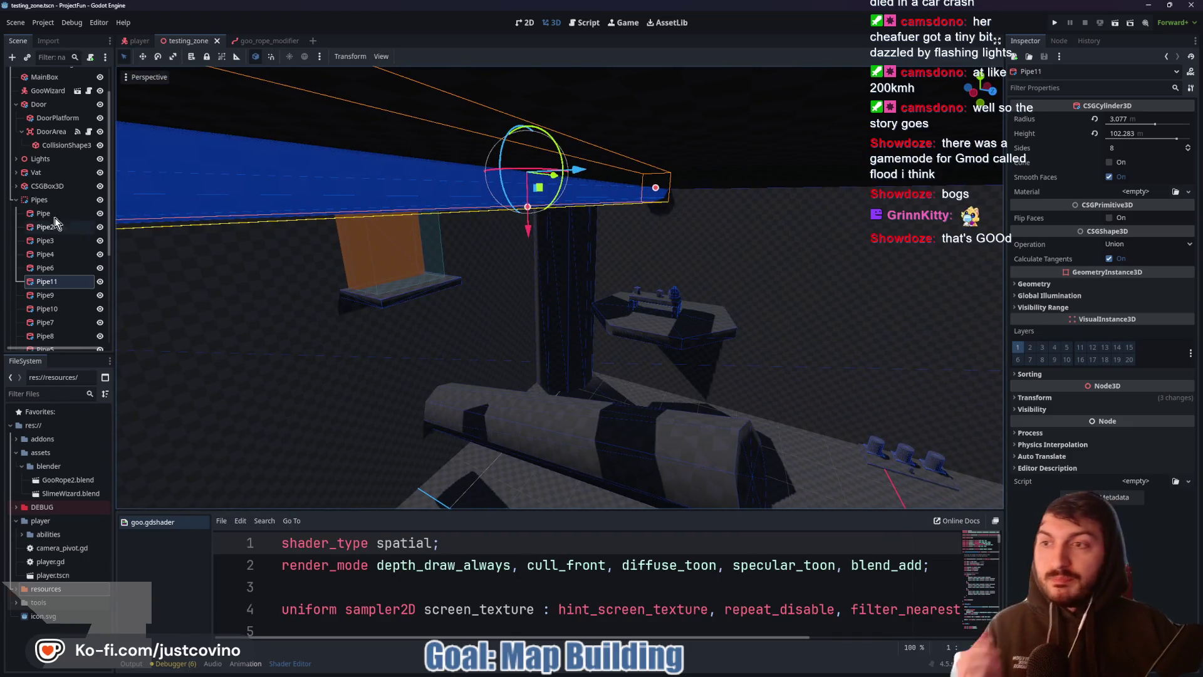
{"action": "left_click", "coordinate": [16, 199]}
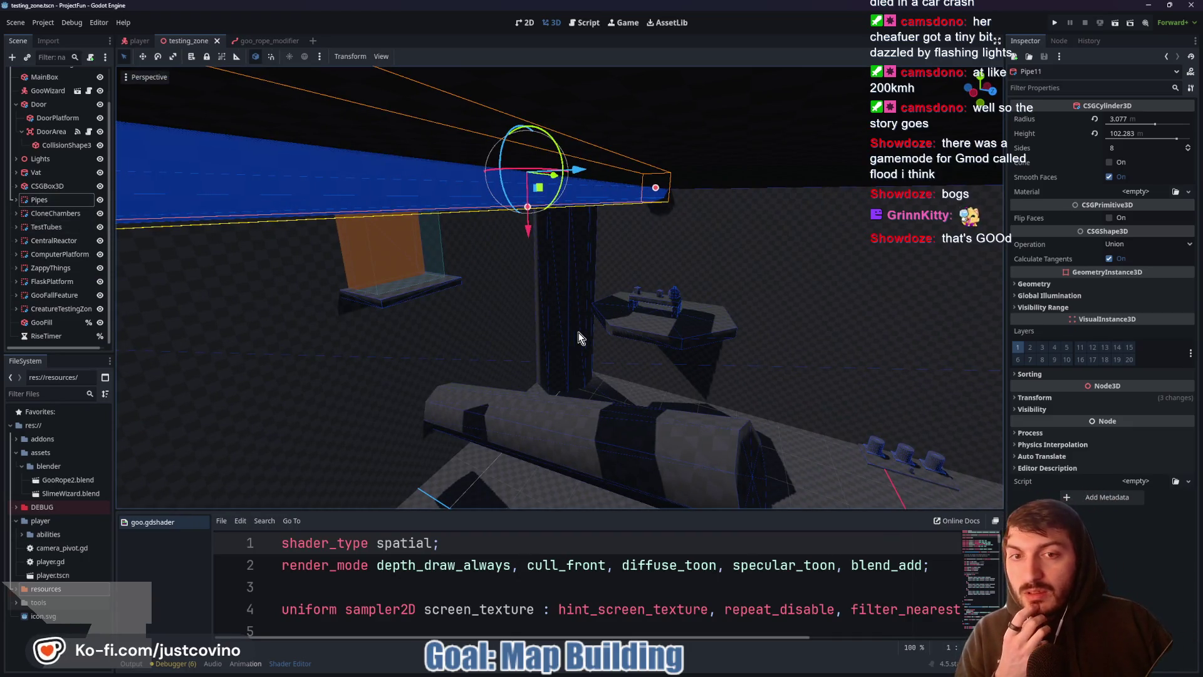
{"action": "left_click", "coordinate": [578, 332]}
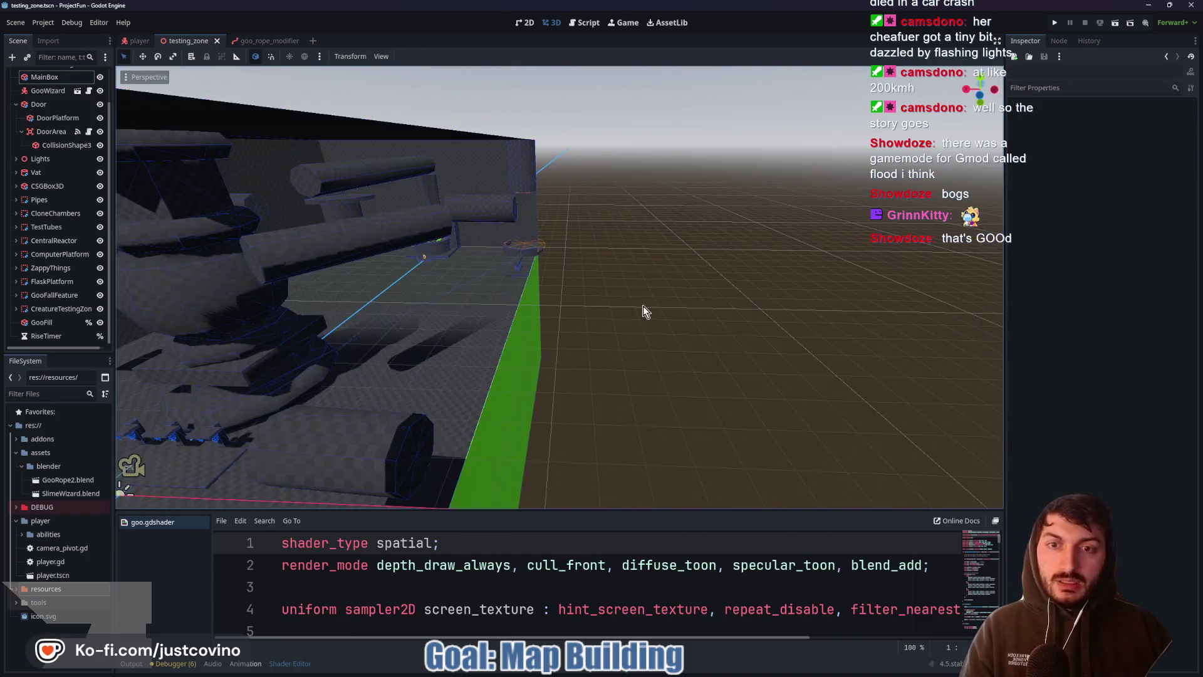
{"action": "left_click", "coordinate": [643, 305]}
{"action": "key", "text": "w"}
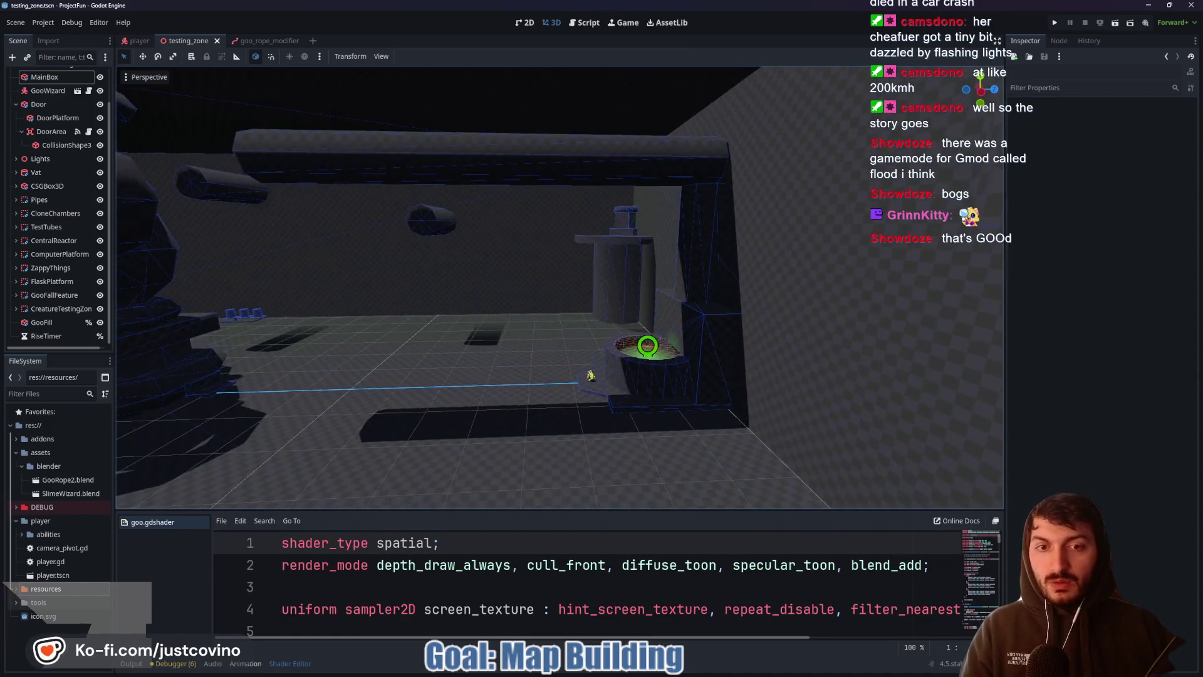
{"action": "key", "text": "w"}
{"action": "key", "text": "w"}
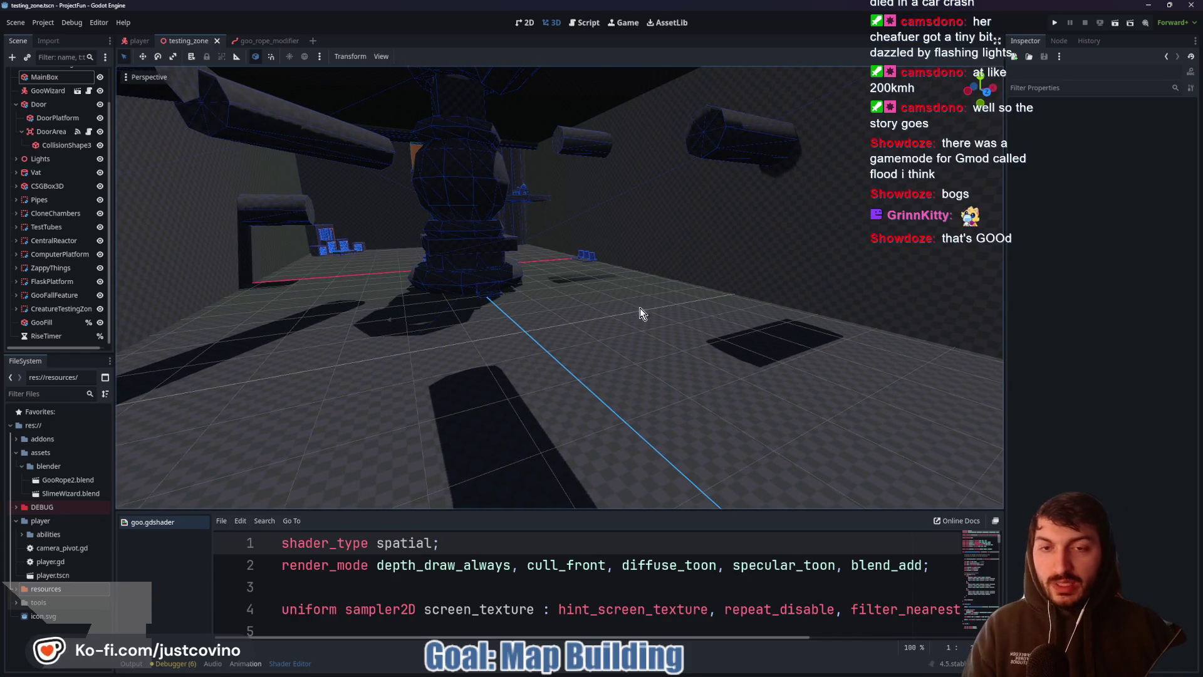
{"action": "key", "text": "w"}
{"action": "key", "text": "w"}
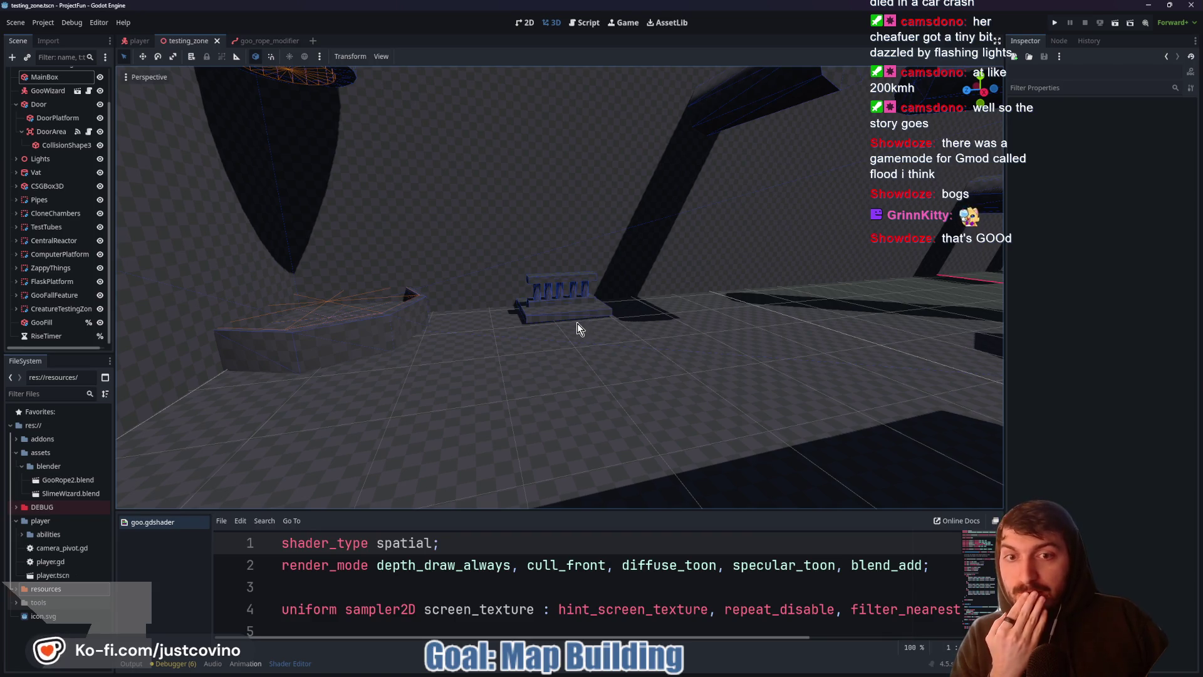
Create a new scene with a RigidBody3D as its root node
{"action": "left_click", "coordinate": [316, 41]}
{"action": "key", "text": "ctrl+a"}
{"action": "type", "text": "rigid"}
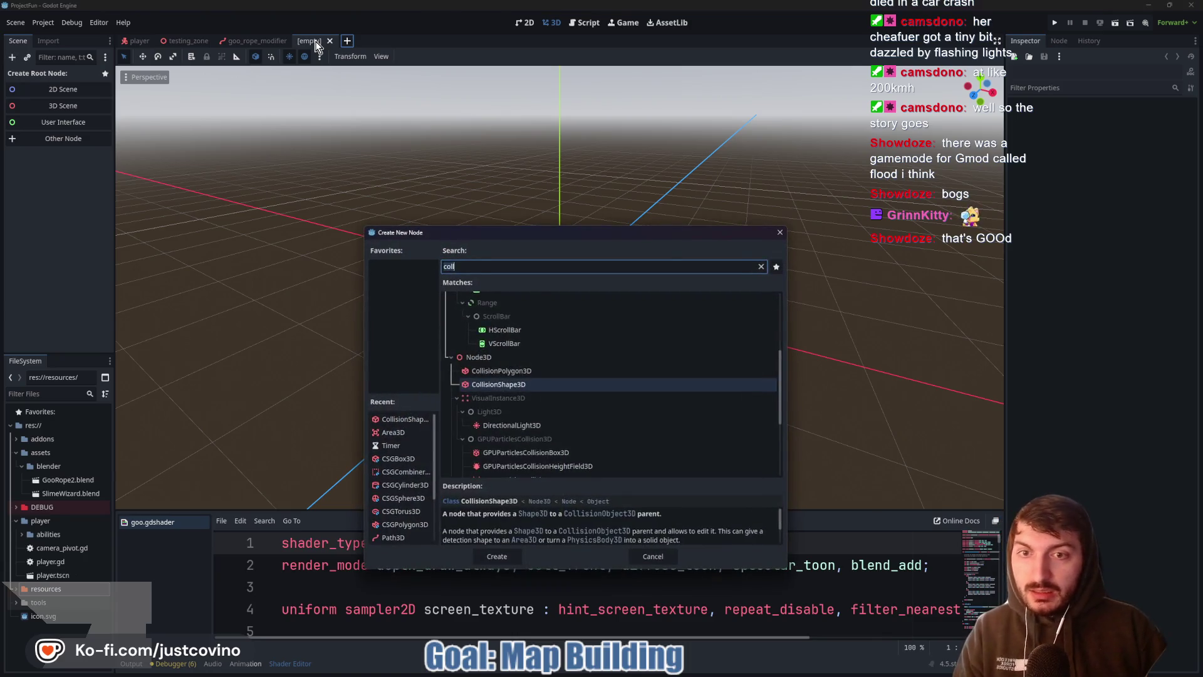
{"action": "key", "text": "Return"}
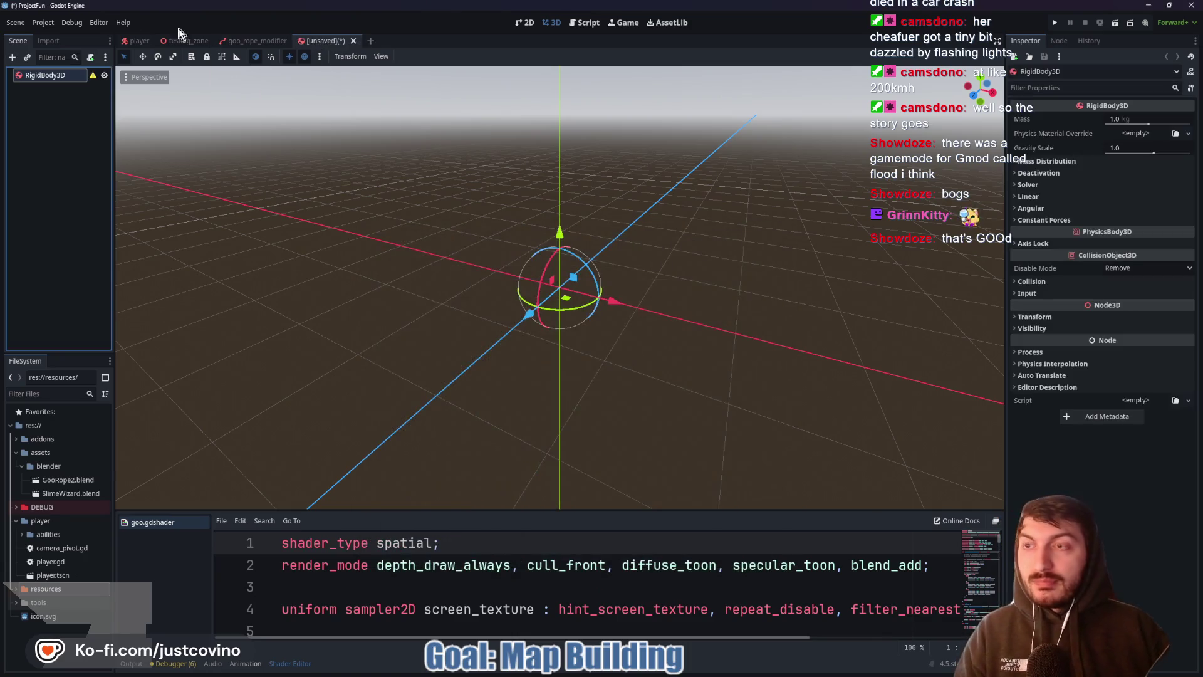
Add a MeshInstance3D child under RigidBody3D and give it a new BoxMesh
{"action": "key", "text": "ctrl+a"}
{"action": "type", "text": "mesh"}
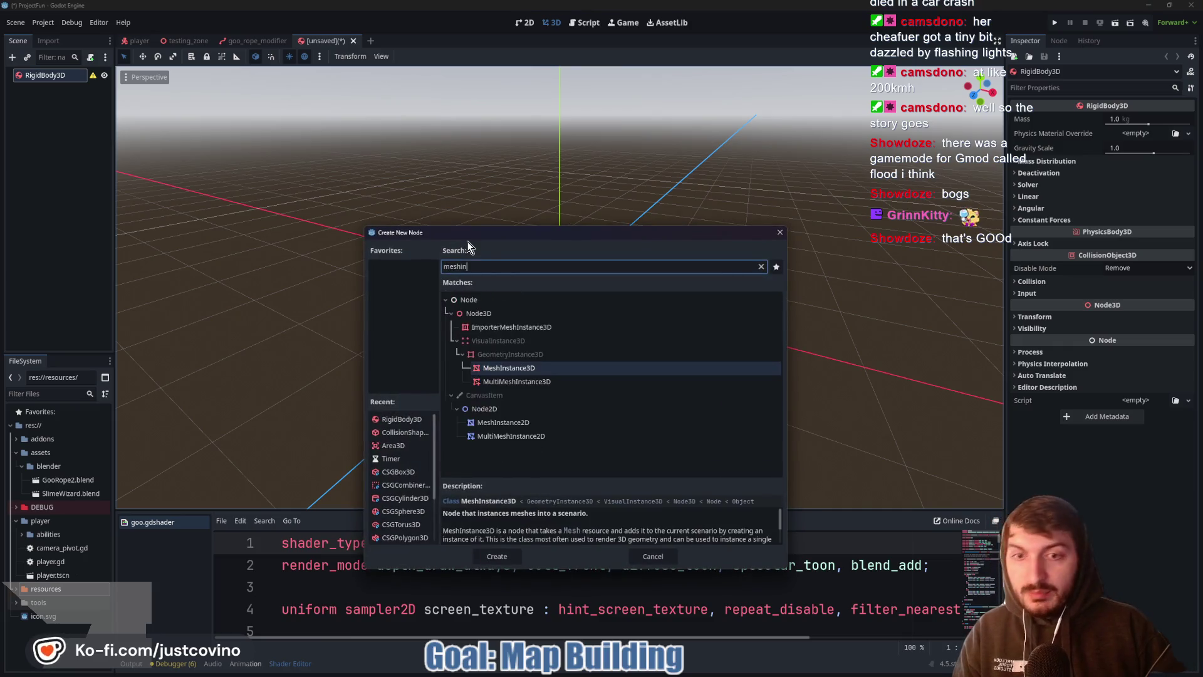
{"action": "key", "text": "Return"}
{"action": "left_click", "coordinate": [1135, 119]}
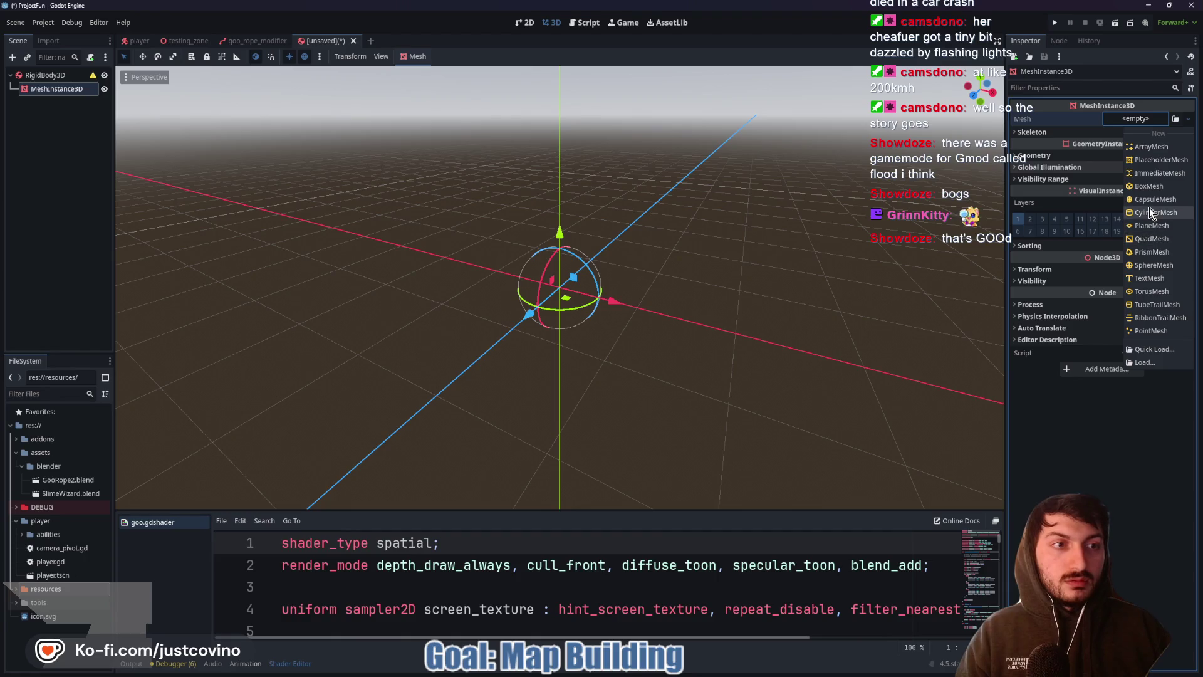
{"action": "left_click", "coordinate": [1149, 186]}
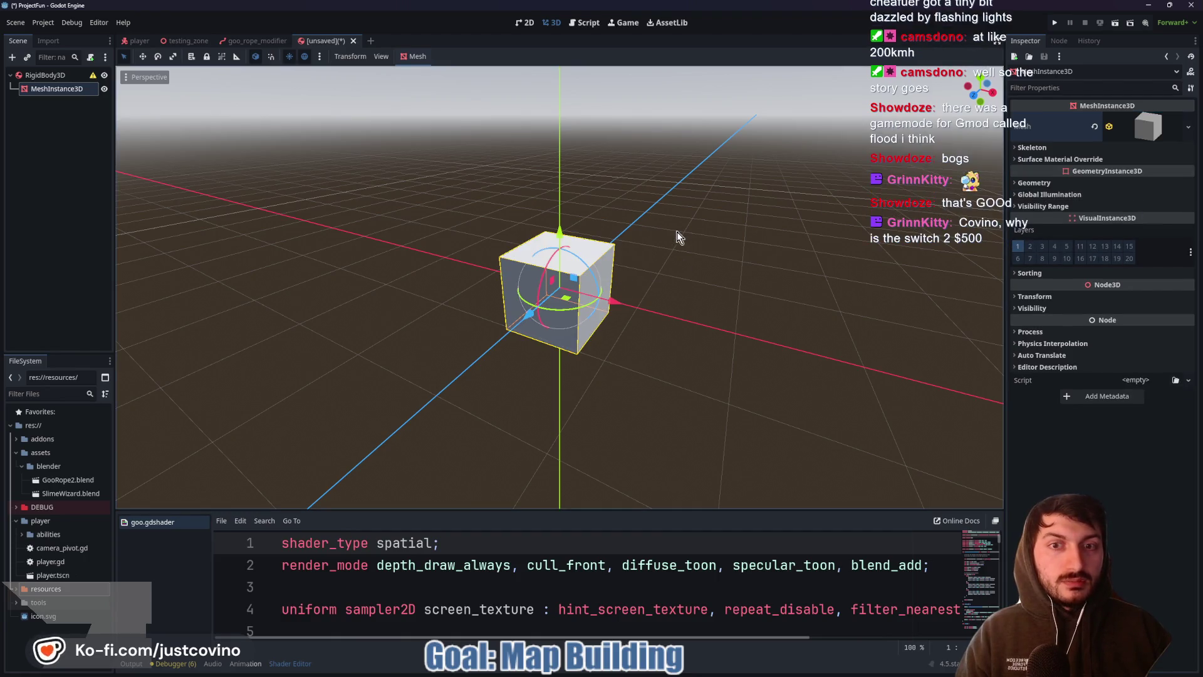